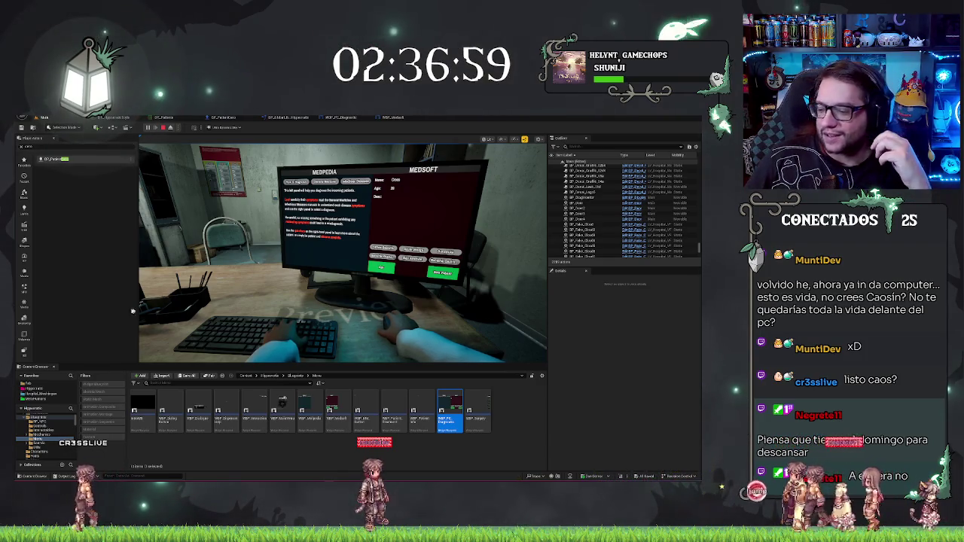
Step: In the running preview, show the patient's description on the Medsoft screen and snip the MEDPEDIA panel
click(409, 207)
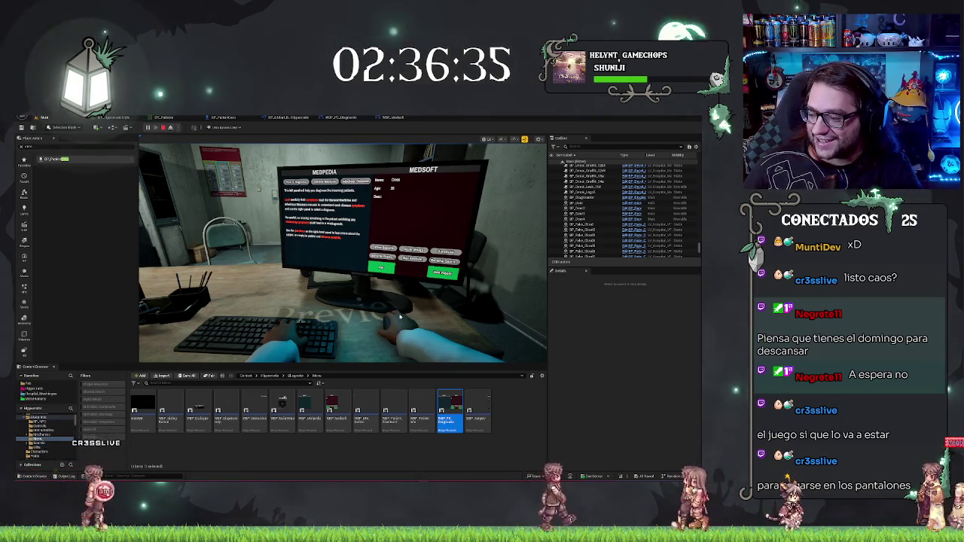
click(408, 195)
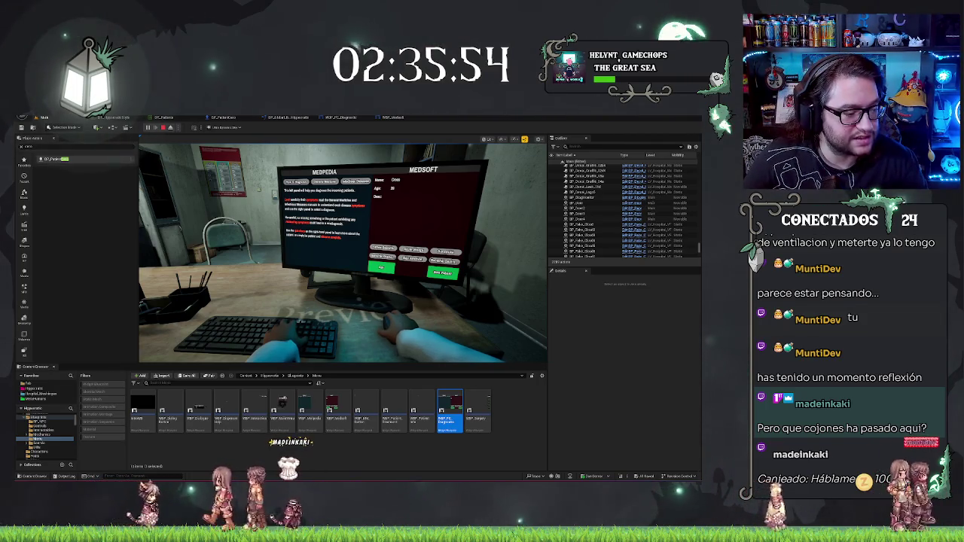
click(443, 277)
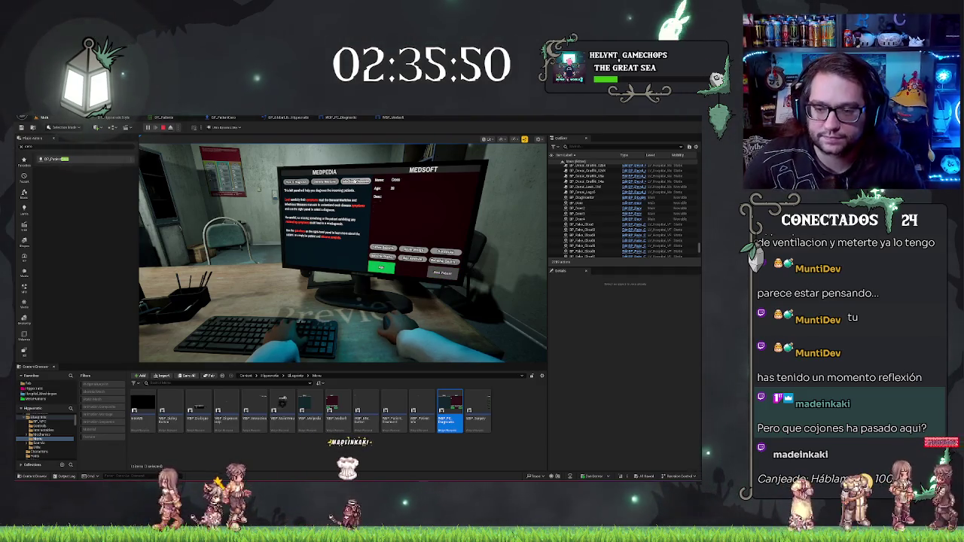
click(358, 183)
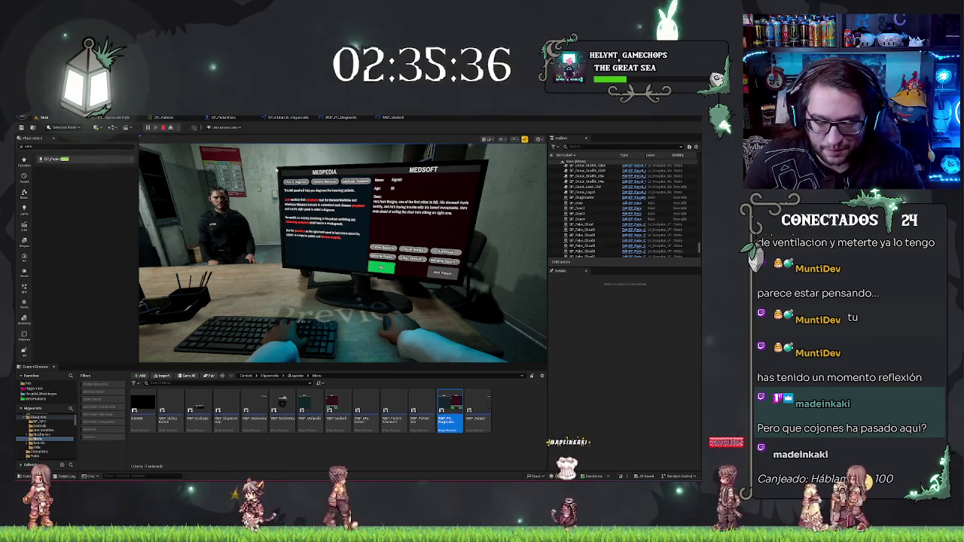
key(shift+super+s)
mouse_move(266, 156)
mouse_down()
mouse_move(355, 235)
mouse_move(489, 305)
mouse_move(491, 369)
mouse_move(489, 352)
mouse_up()
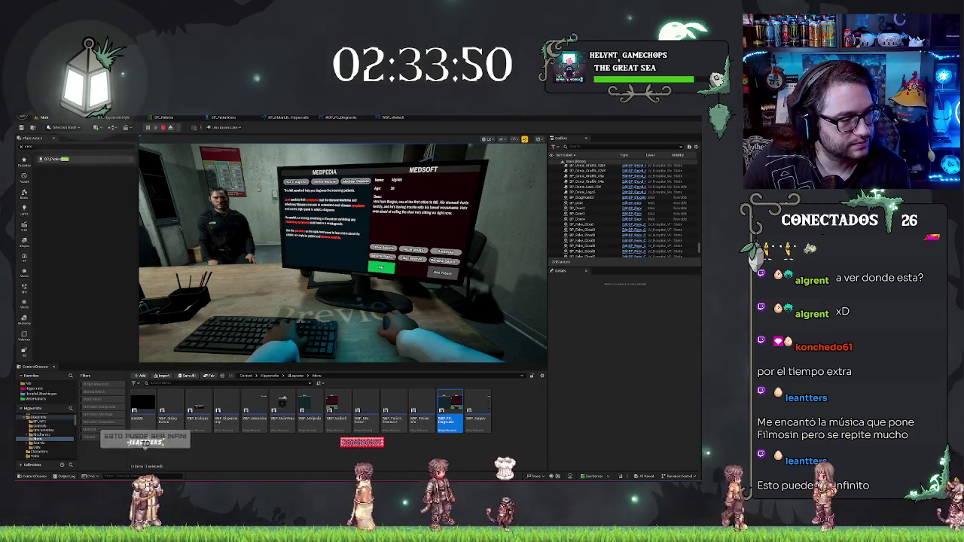
key(alt+Tab)
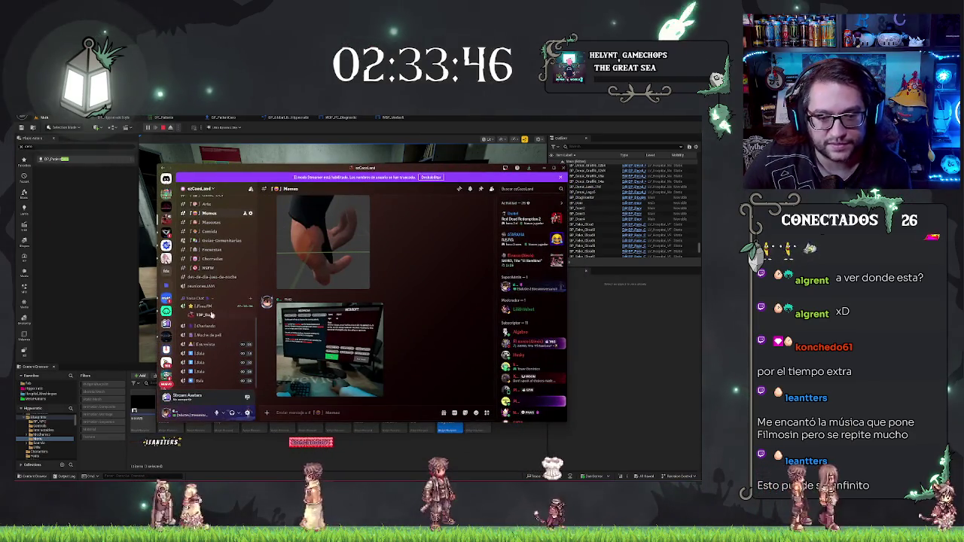
Step: Join the music voice channel and request the bot's song list in its chat
click(246, 308)
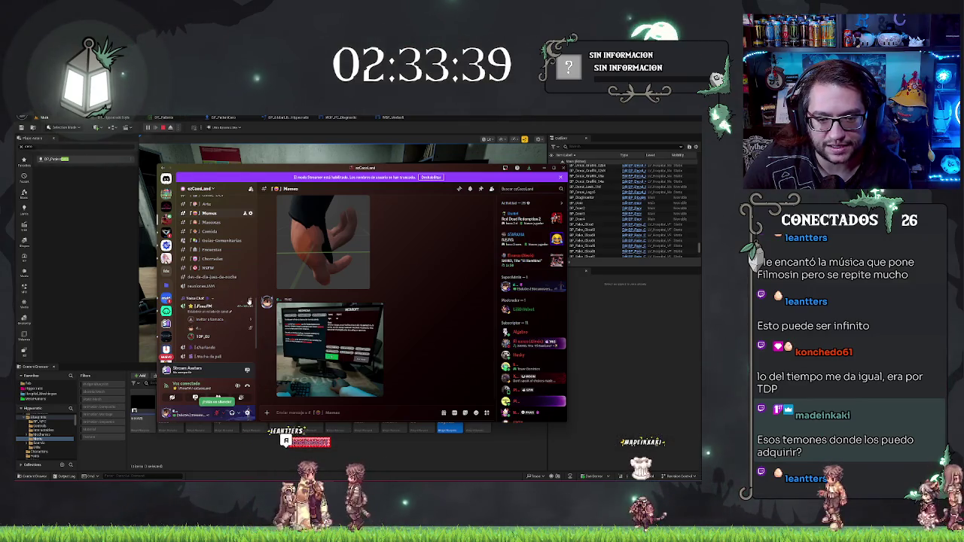
click(249, 305)
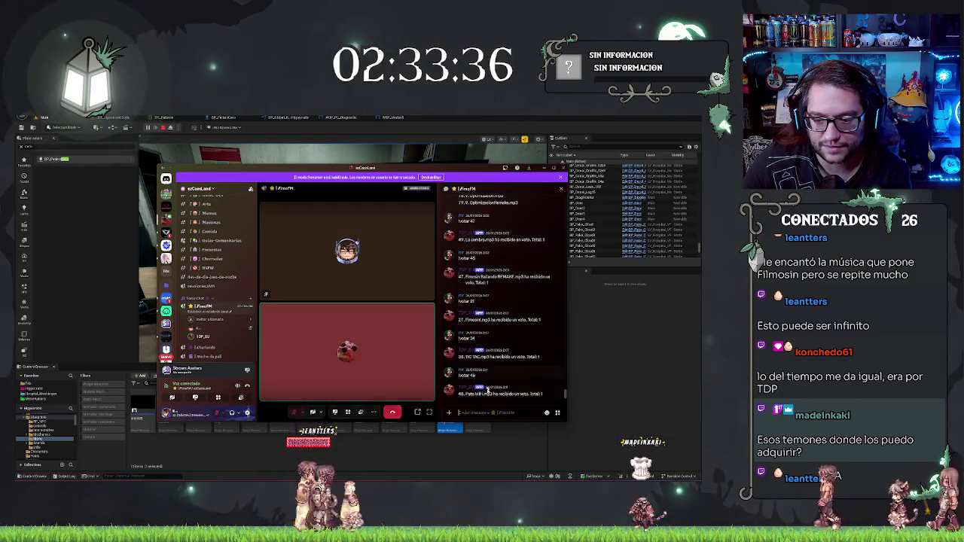
scroll(519, 300, up, 10)
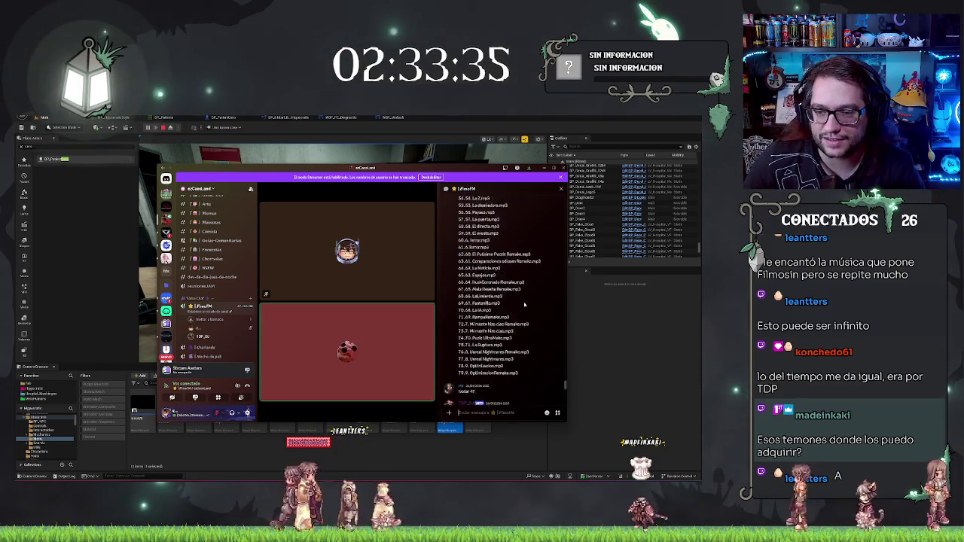
scroll(499, 276, down, 10)
text(!vota)
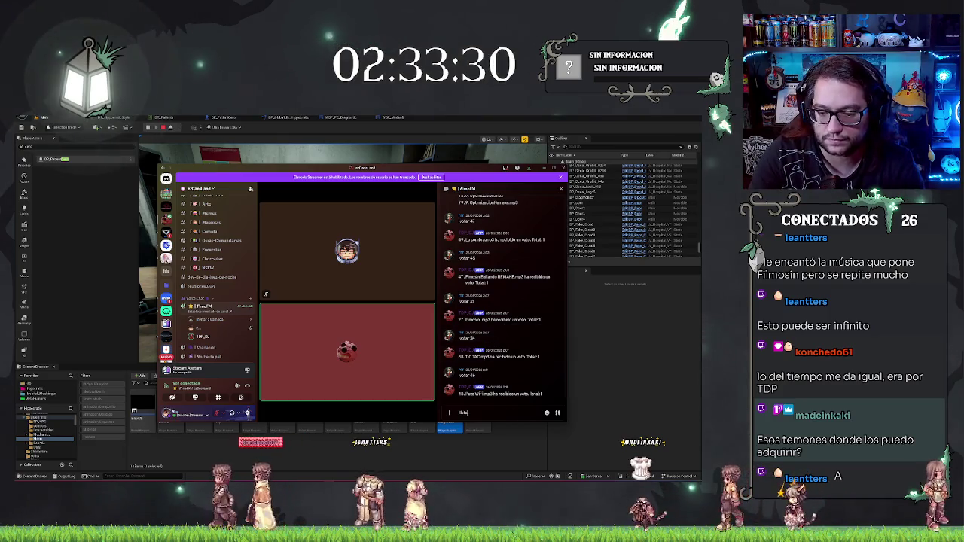
key(Return)
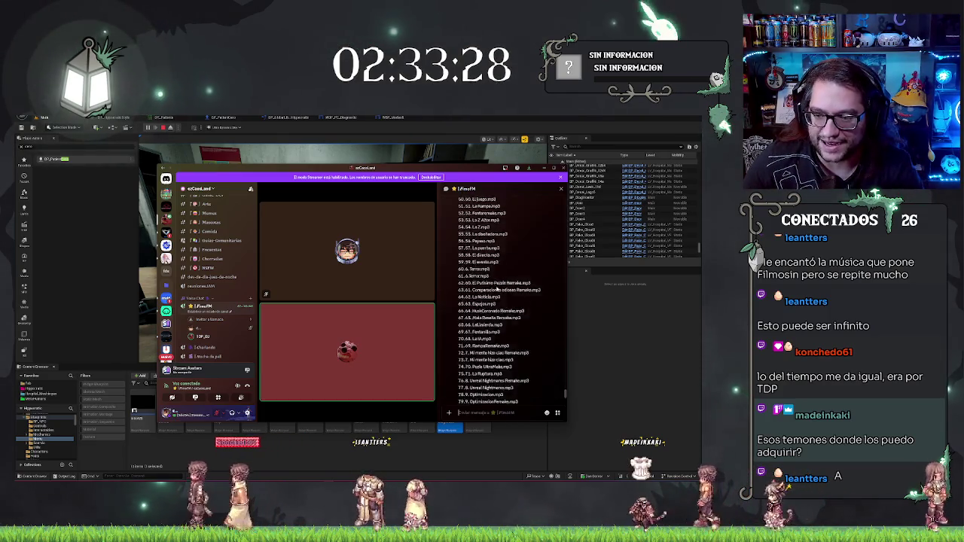
Step: Cast a vote for song 70 with the !votar 70 command
scroll(498, 289, up, 3)
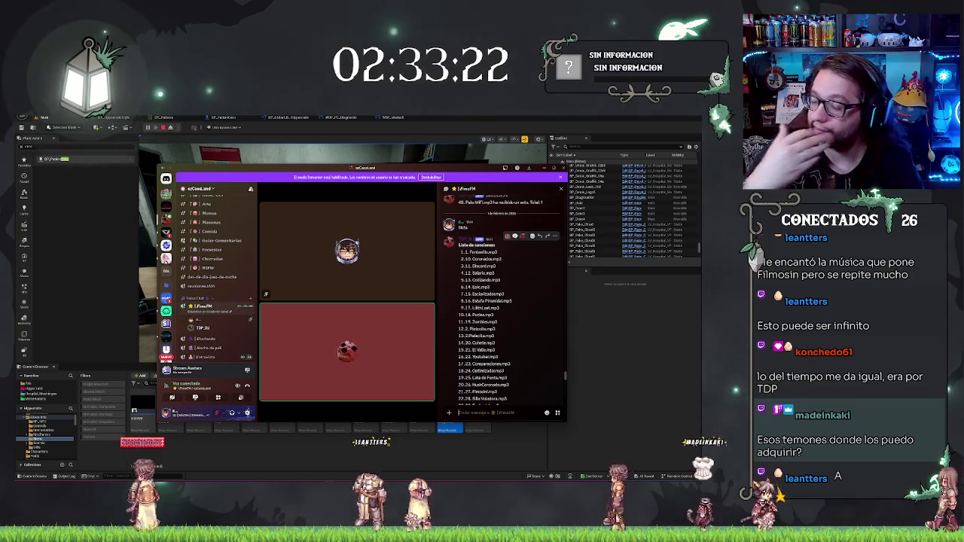
scroll(528, 338, down, 5)
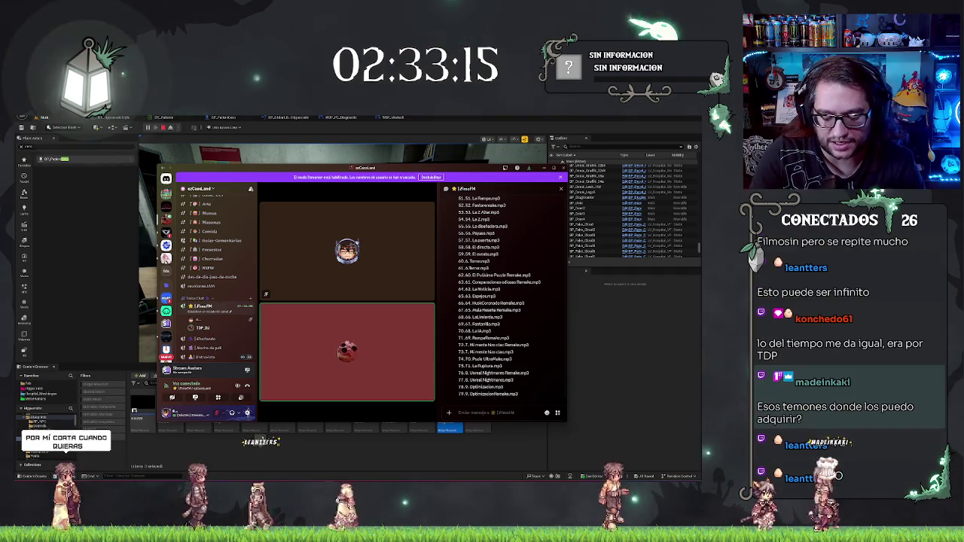
text(test)
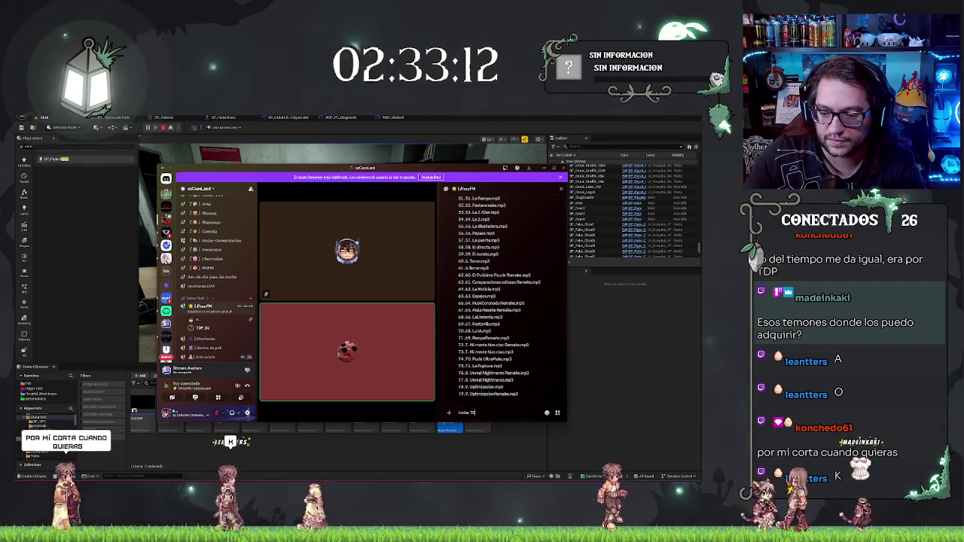
key(Return)
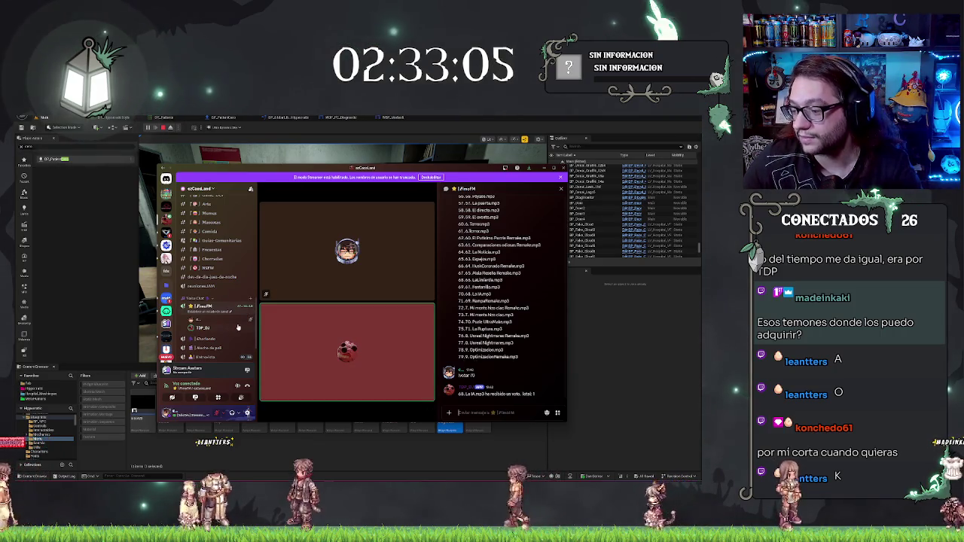
Step: Review the chat and bring up the DJ bot's user options
scroll(477, 350, up, 2)
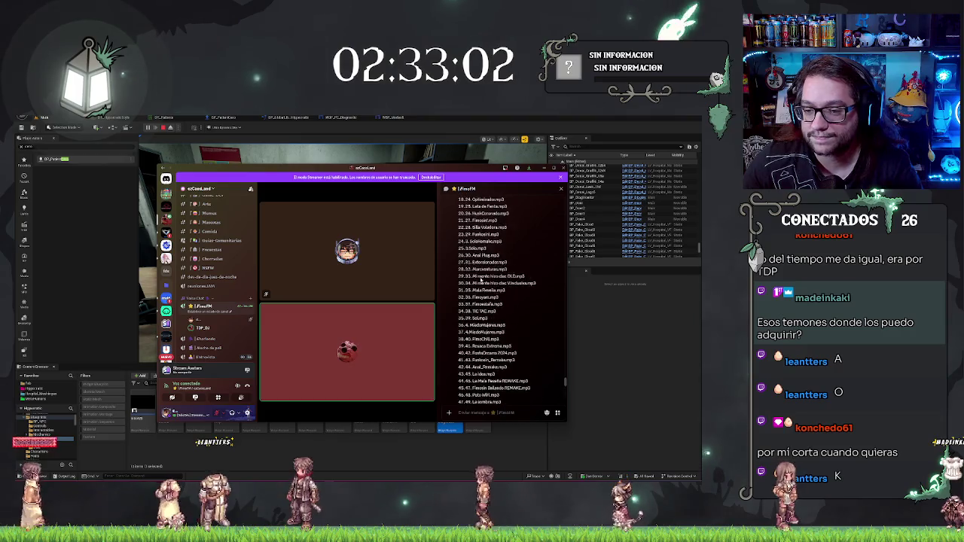
scroll(477, 351, down, 2)
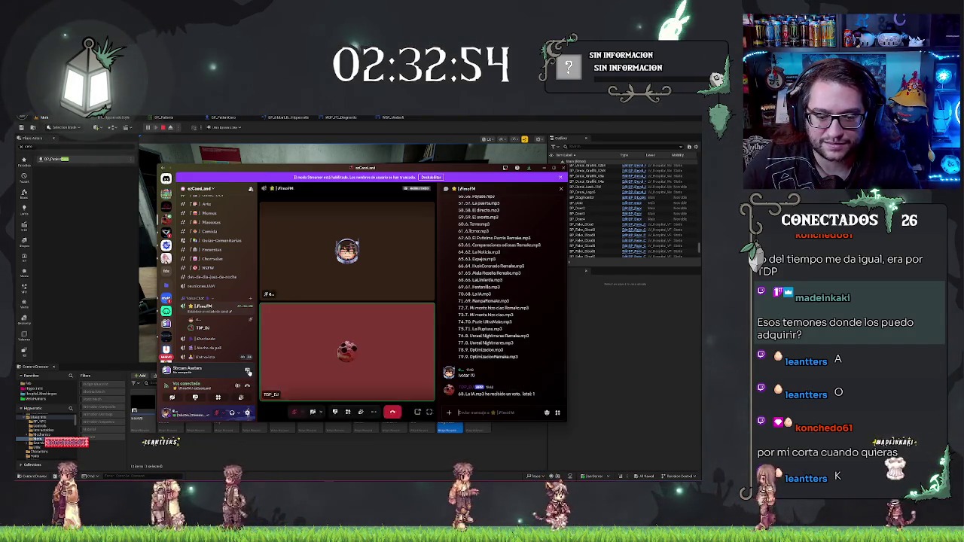
right_click(201, 329)
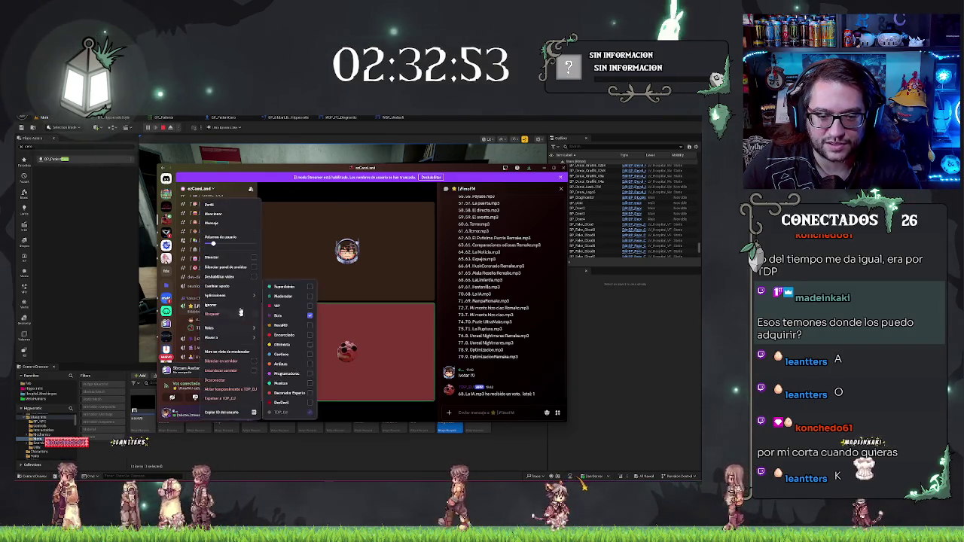
Step: Lower the DJ bot's user volume slightly and switch back to Unreal Editor
drag(227, 244, 225, 244)
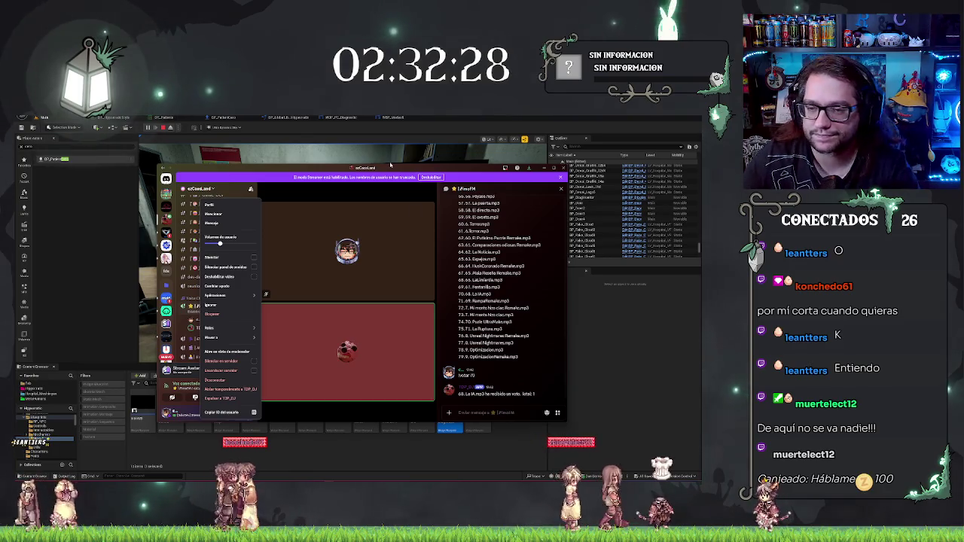
key(alt+Tab)
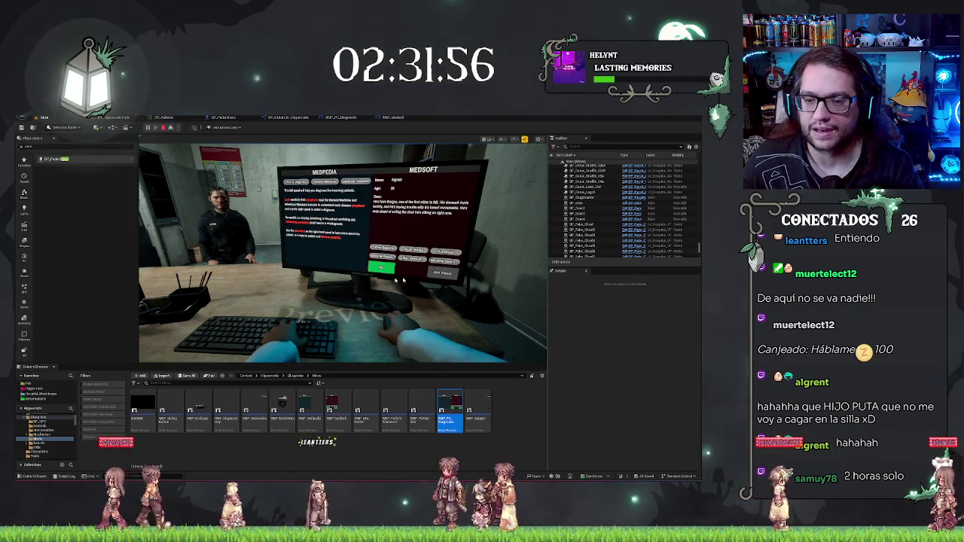
Step: Stop the game and show the On Clicked events in the WBP_Medsoft event graph
key(Escape)
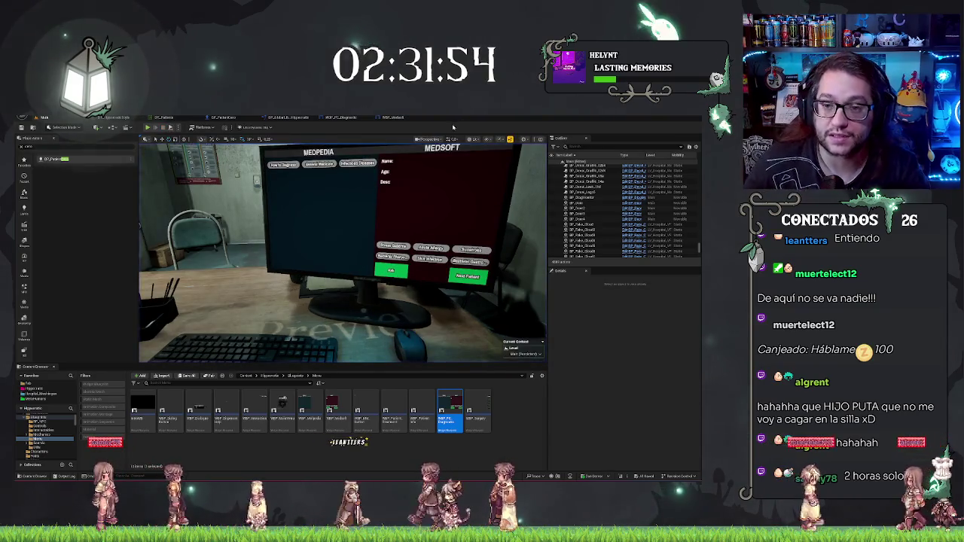
click(403, 118)
scroll(434, 193, down, 5)
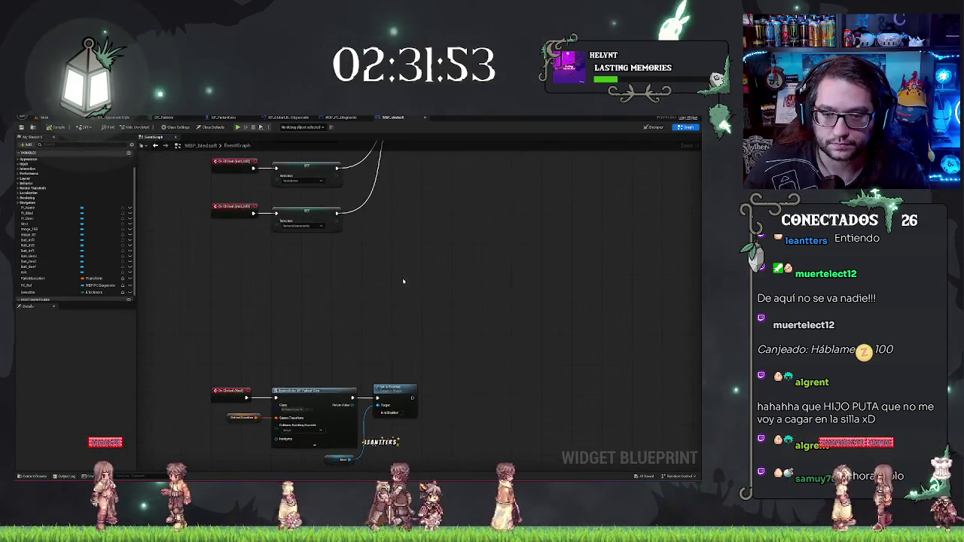
scroll(433, 193, up, 3)
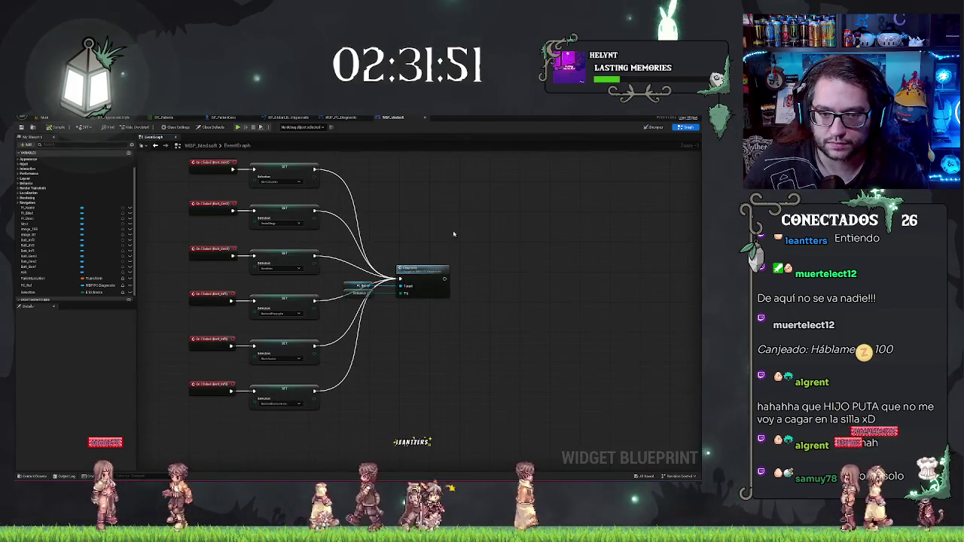
mouse_move(427, 200)
mouse_down()
mouse_move(413, 168)
mouse_move(498, 301)
mouse_move(111, 265)
mouse_up()
Step: Place getters for Butt_Gen1 through the sixth button variable and open their actions menu
drag(27, 267, 356, 321)
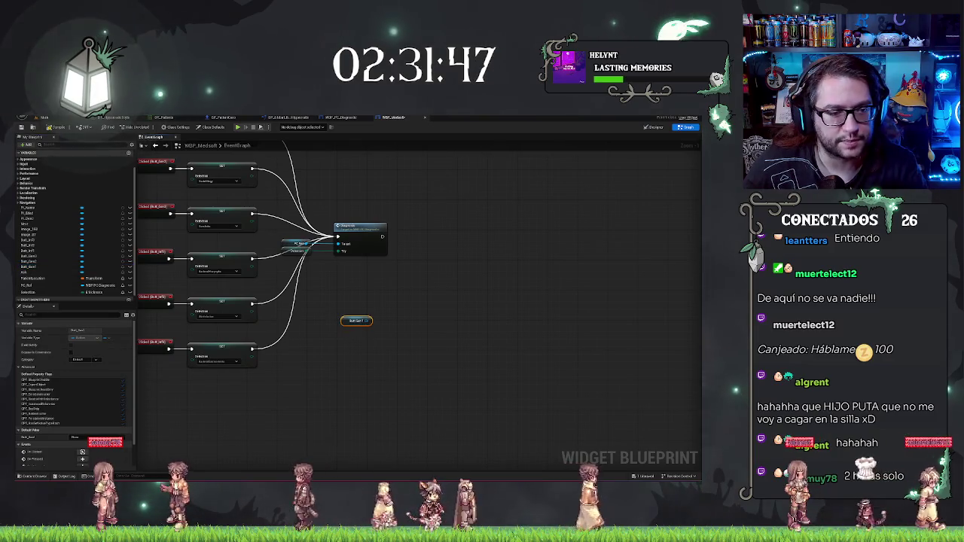
drag(27, 261, 354, 329)
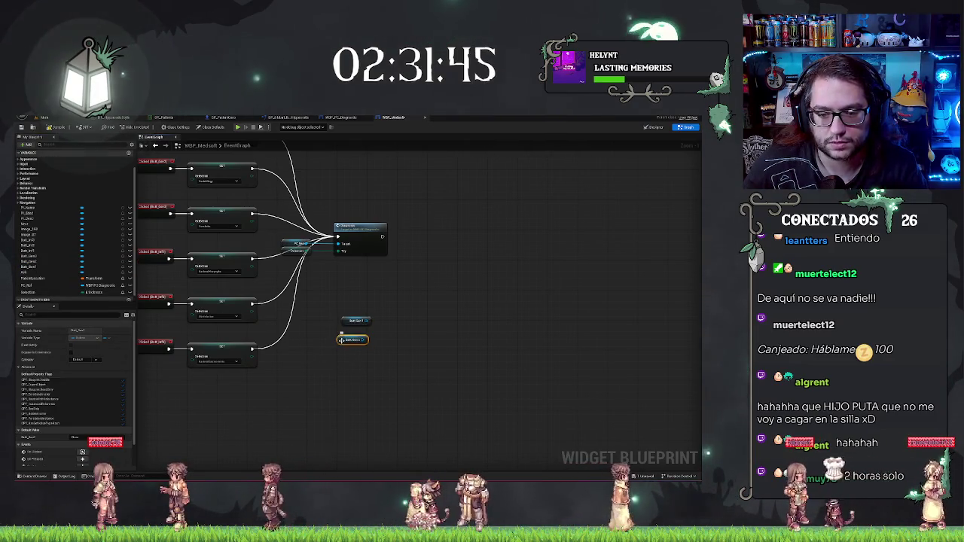
mouse_move(18, 258)
mouse_down()
mouse_move(129, 303)
mouse_move(349, 343)
mouse_up()
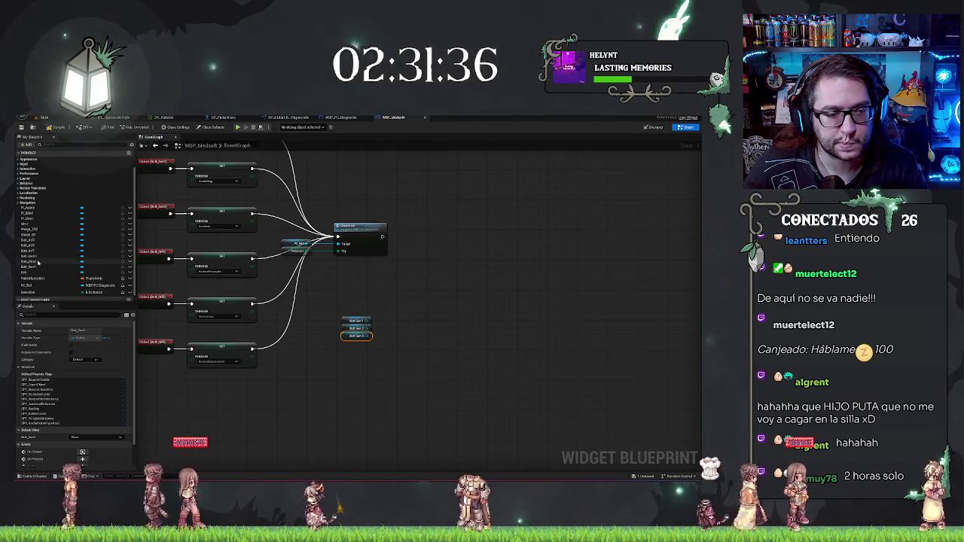
mouse_move(30, 250)
mouse_down()
mouse_move(361, 347)
mouse_move(67, 268)
mouse_move(249, 331)
mouse_move(339, 351)
mouse_up()
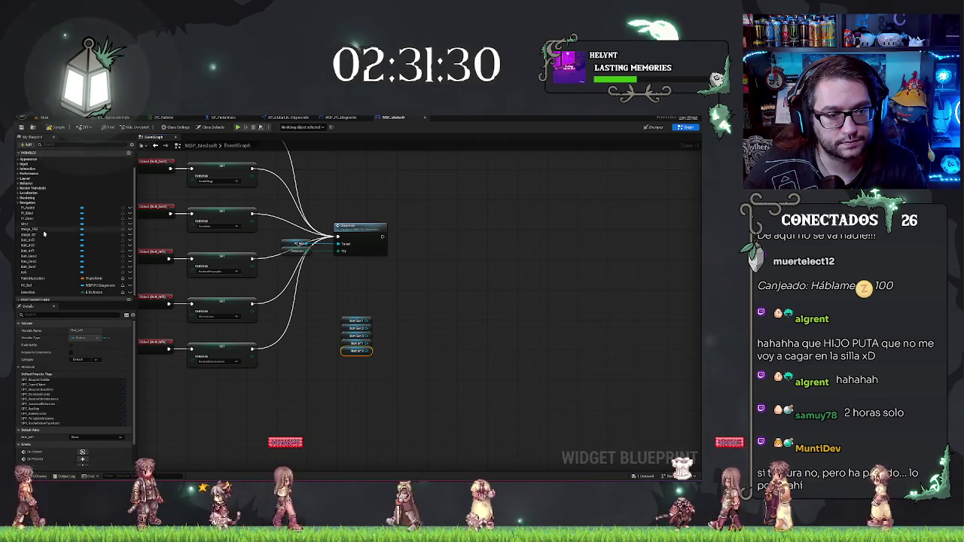
drag(29, 241, 351, 362)
click(369, 369)
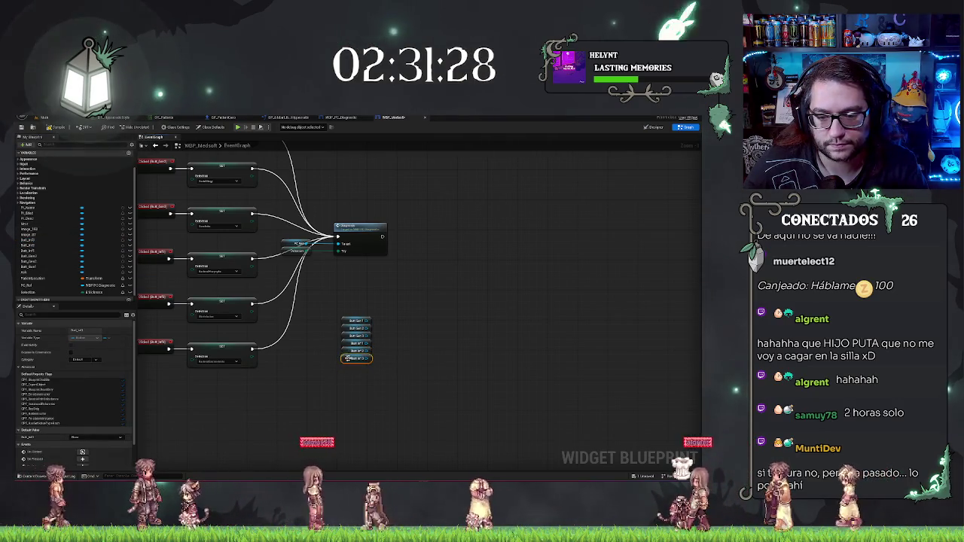
right_click(368, 319)
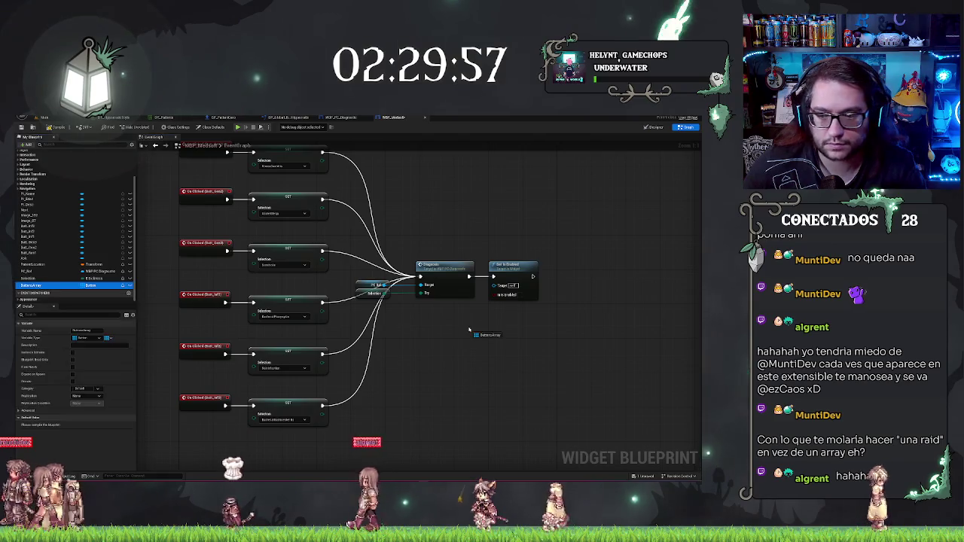
Step: Wire the Buttons Array into the Set Is Enabled node's Target pin
drag(463, 325, 495, 280)
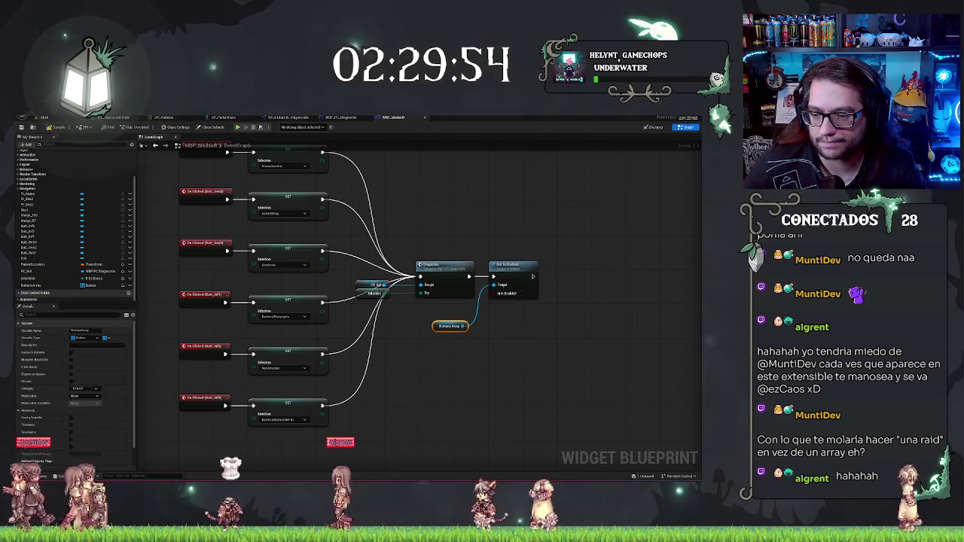
drag(440, 310, 386, 298)
drag(456, 331, 488, 335)
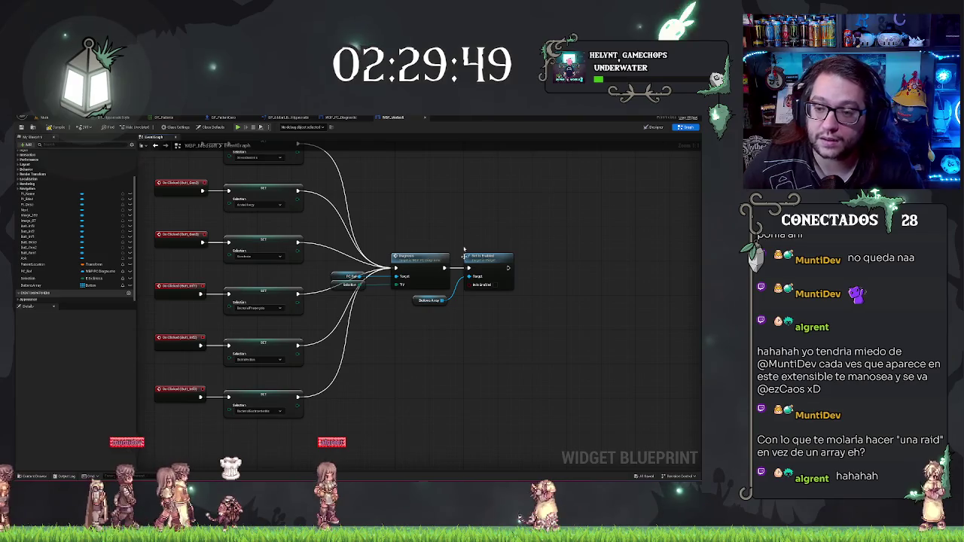
scroll(462, 213, down, 2)
right_click(482, 218)
click(474, 206)
drag(474, 206, 406, 222)
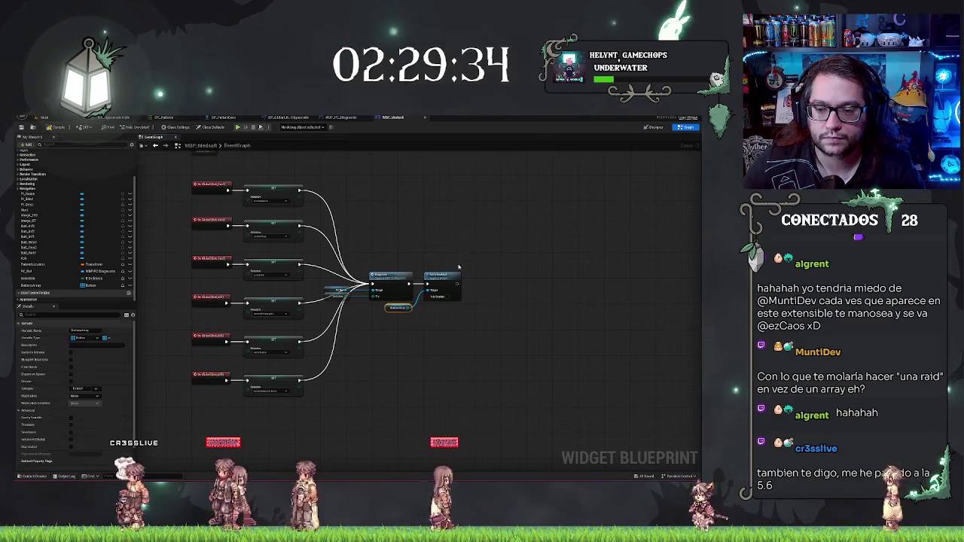
drag(383, 308, 443, 271)
Step: Delete the extra pasted Buttons Array getter and switch to the WBP_PC_Diagnostic graph
key(ctrl+v)
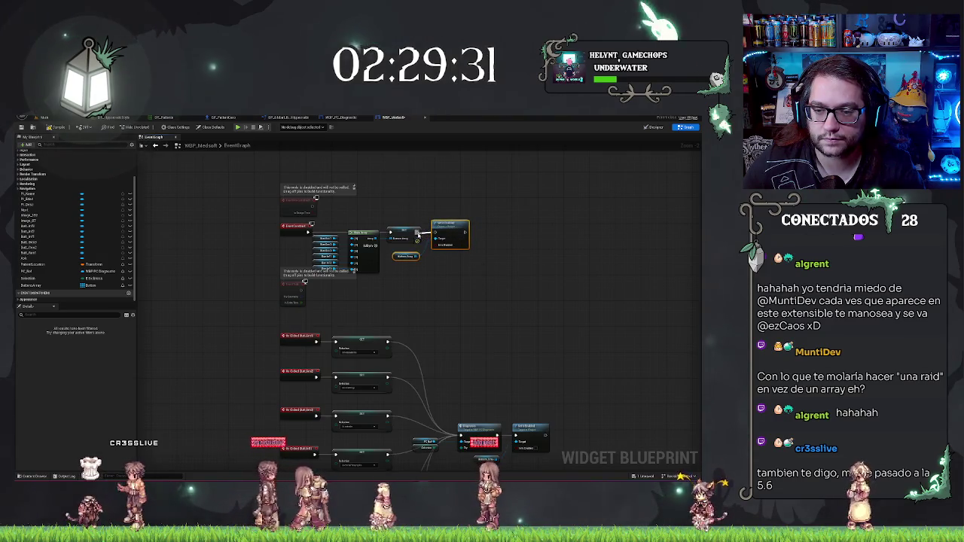
drag(436, 238, 437, 240)
click(407, 257)
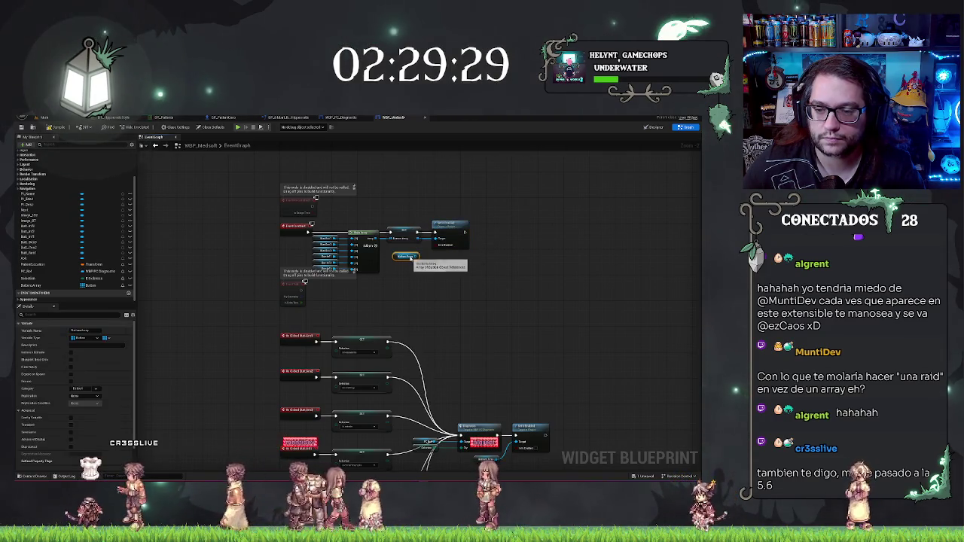
key(Delete)
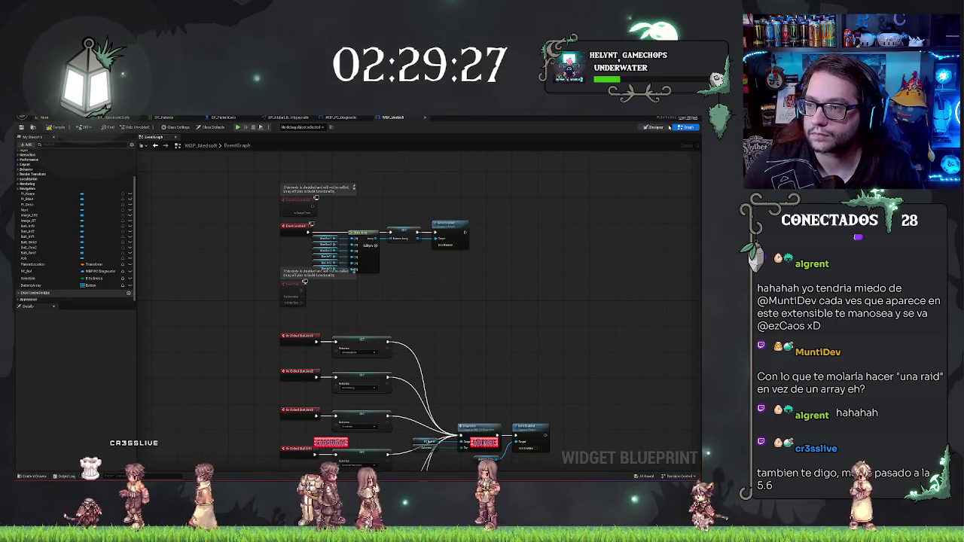
click(341, 117)
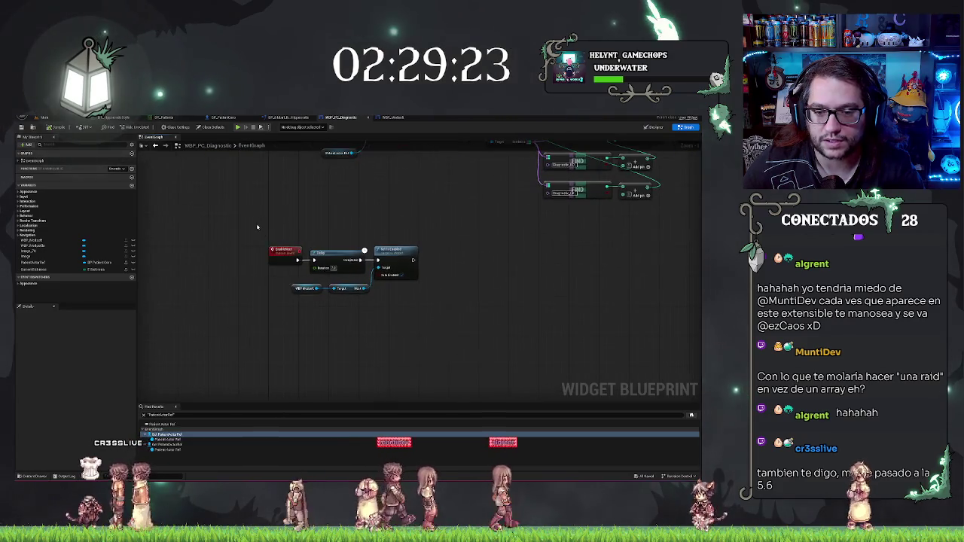
Step: Add a Get Buttons Array node off the WBP Medsoft reference pin and select both nodes
scroll(464, 299, up, 1)
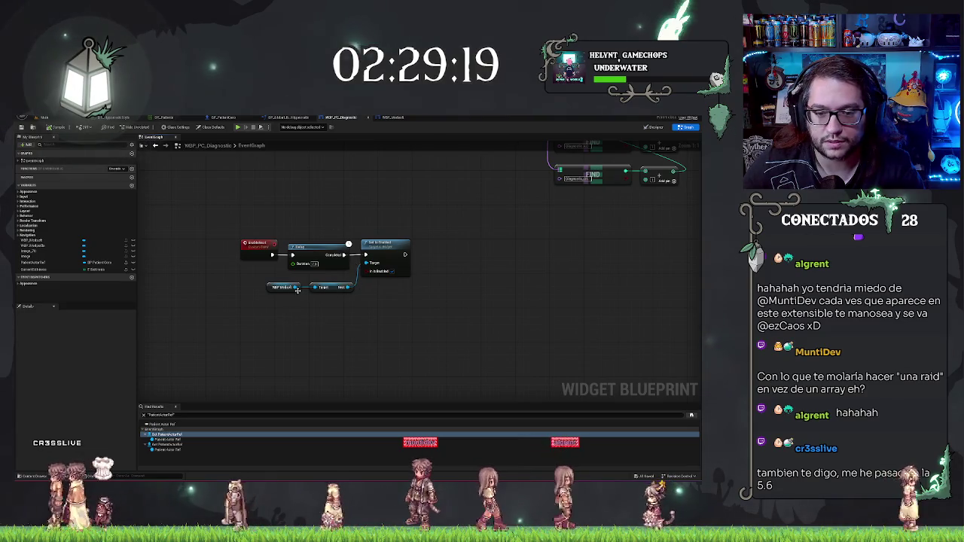
drag(295, 287, 304, 309)
text(array)
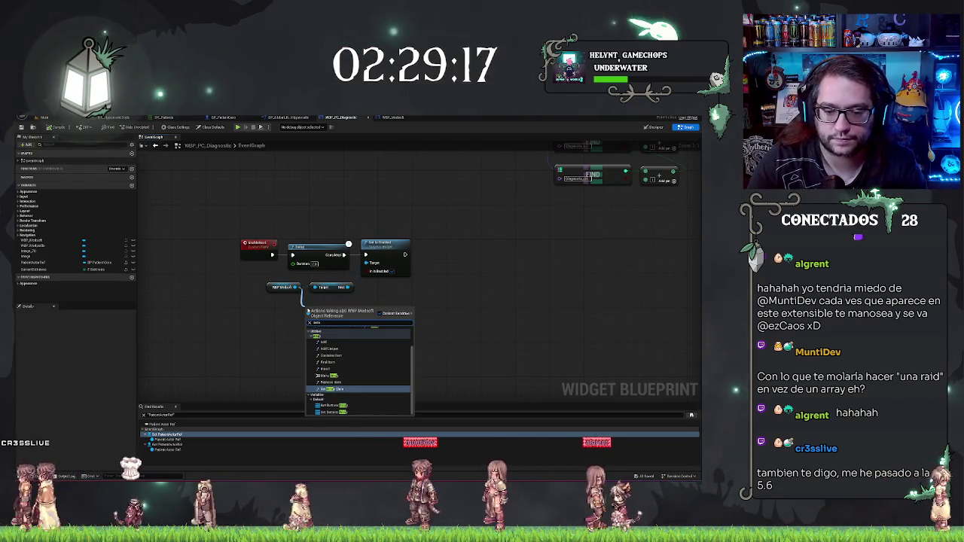
key(Return)
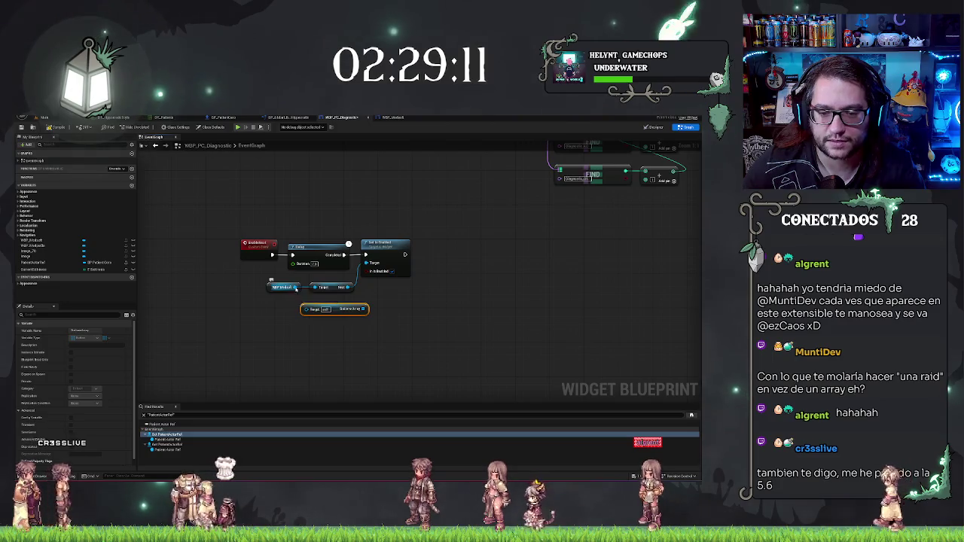
drag(302, 326, 302, 325)
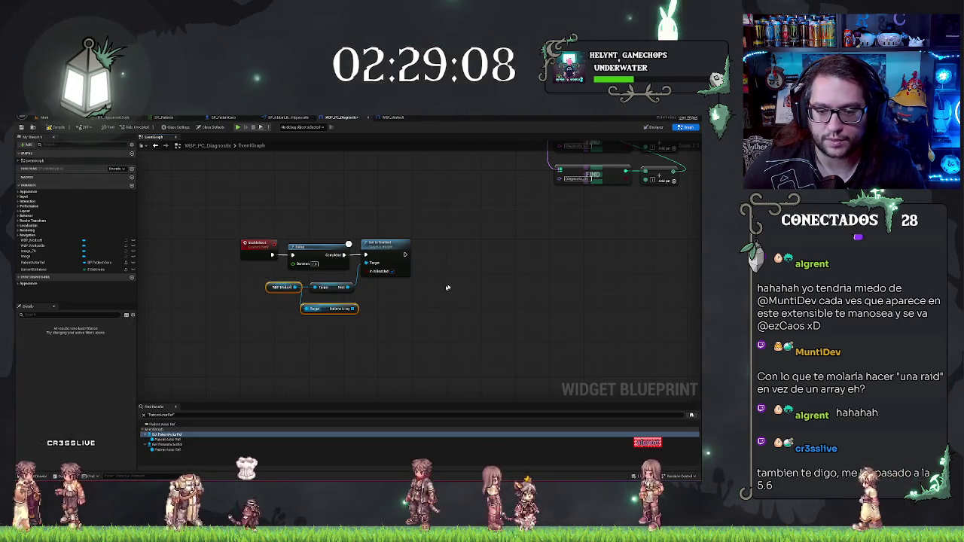
drag(402, 217, 399, 291)
scroll(426, 289, down, 3)
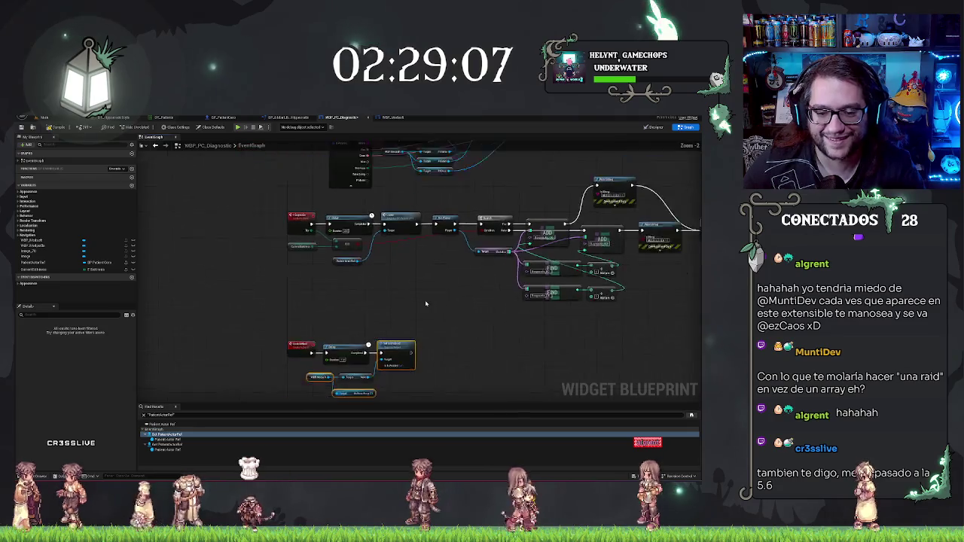
scroll(385, 348, down, 5)
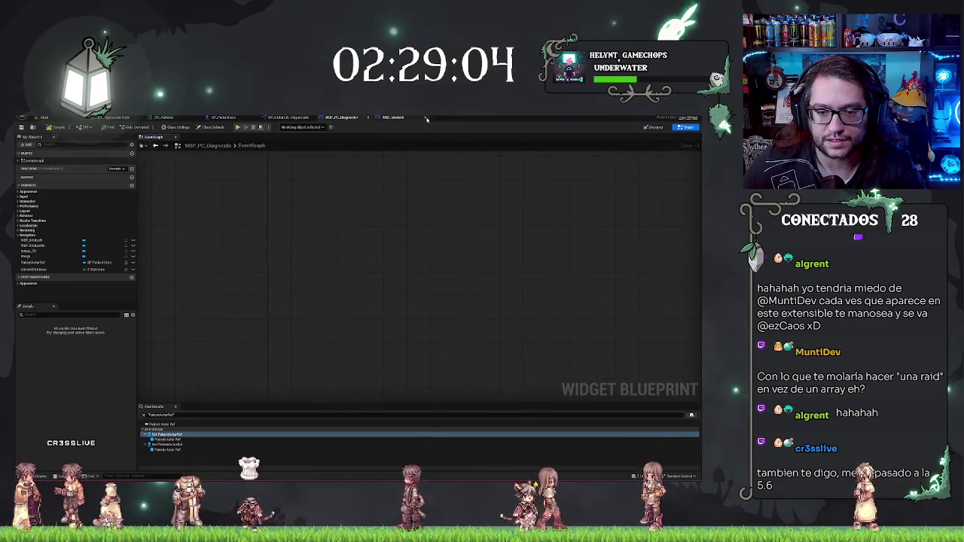
Step: Delete the stray array node in WBP_PC_Diagnostic, then go back to WBP_Medsoft
scroll(426, 189, up, 8)
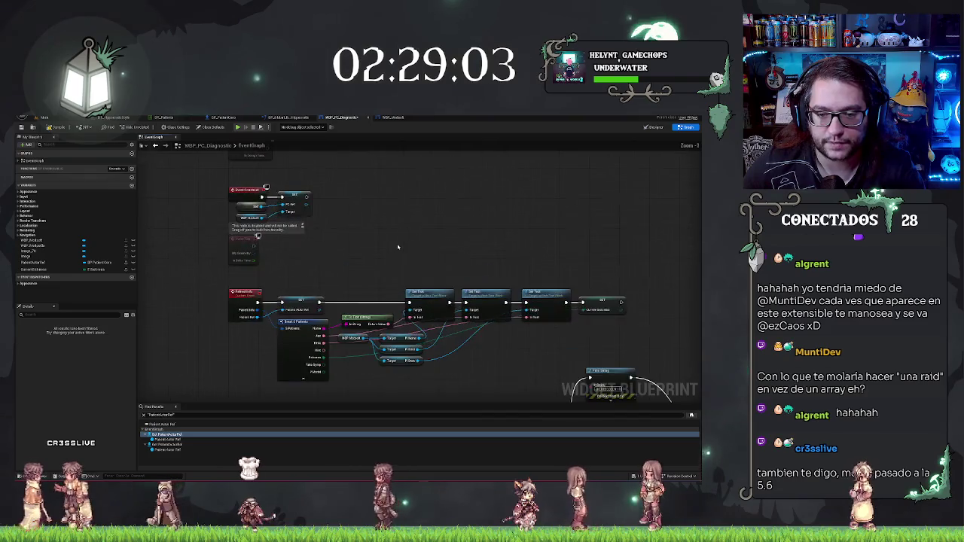
drag(426, 189, 426, 246)
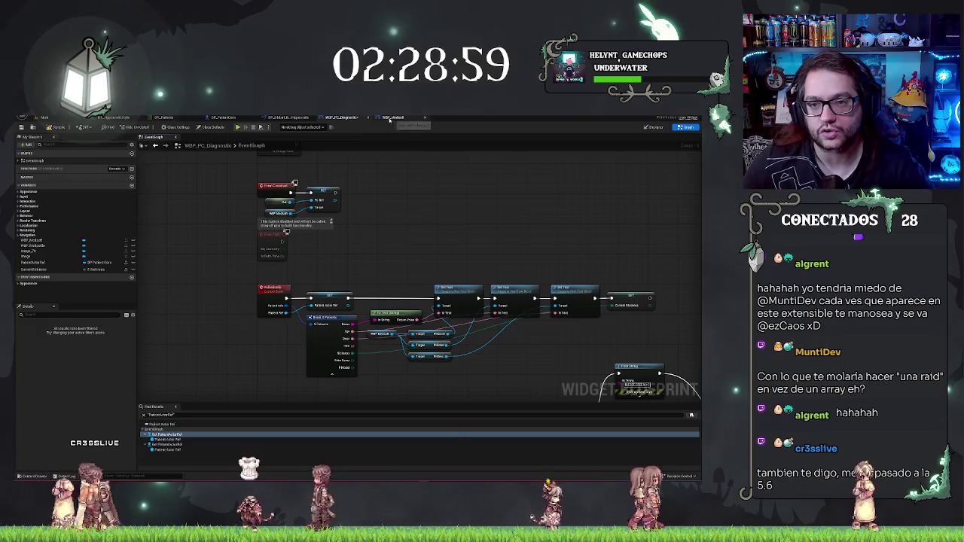
key(ctrl+Tab)
mouse_move(499, 335)
mouse_down()
mouse_move(454, 194)
mouse_move(454, 312)
mouse_up()
click(332, 118)
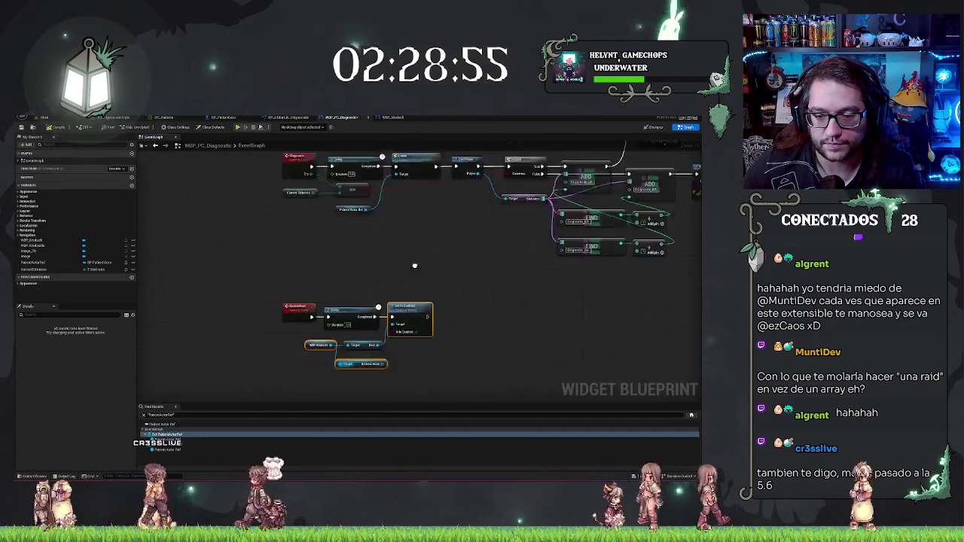
key(Delete)
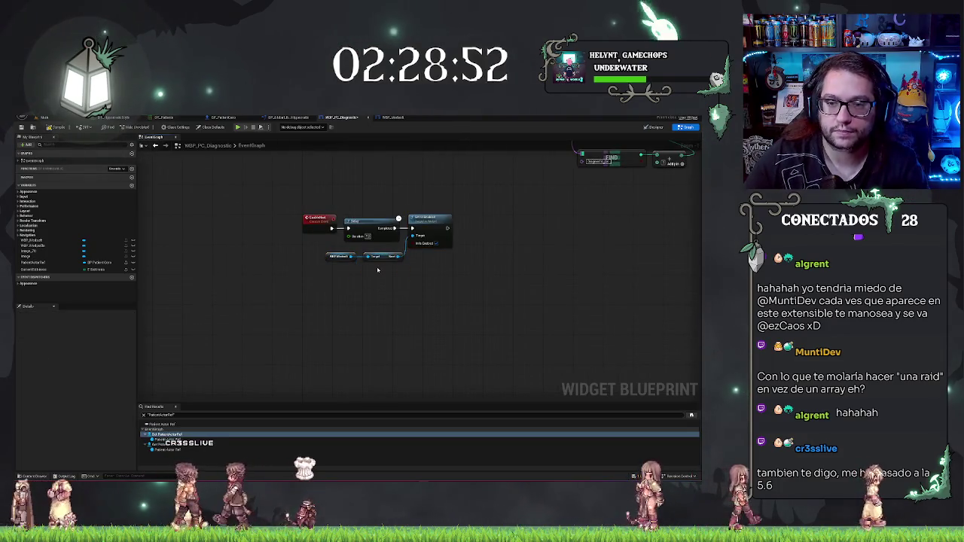
click(393, 118)
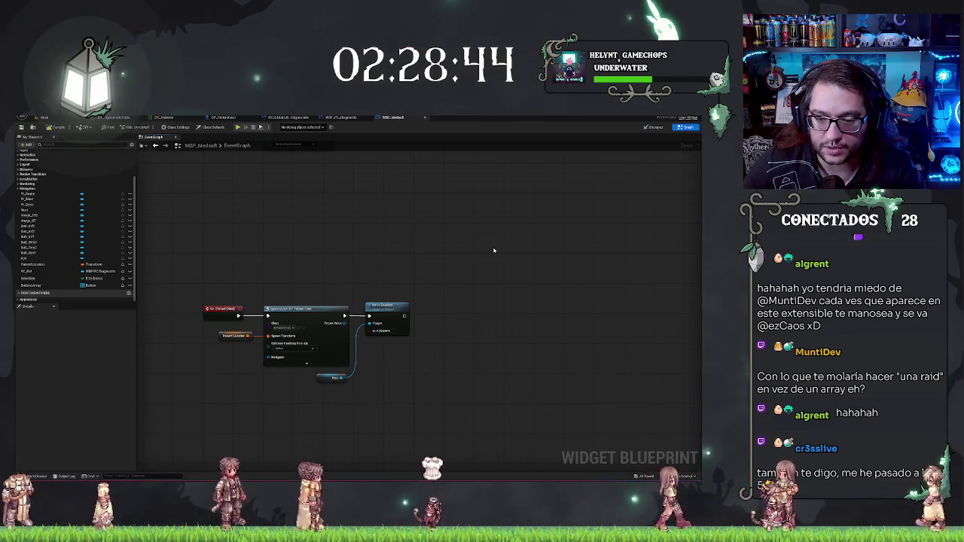
Step: Add a Delay node after the spawn chain and edit its duration
drag(418, 317, 418, 317)
text(delay)
key(Return)
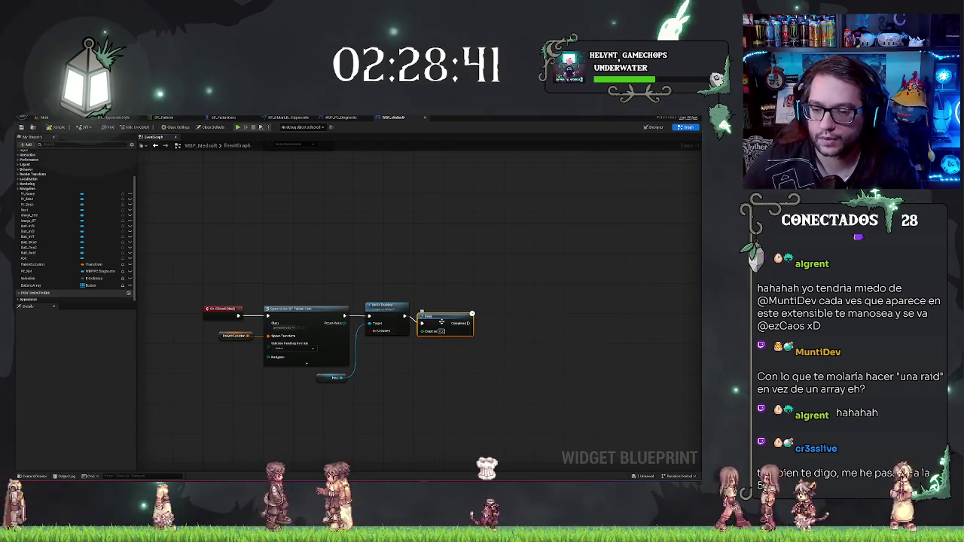
click(449, 324)
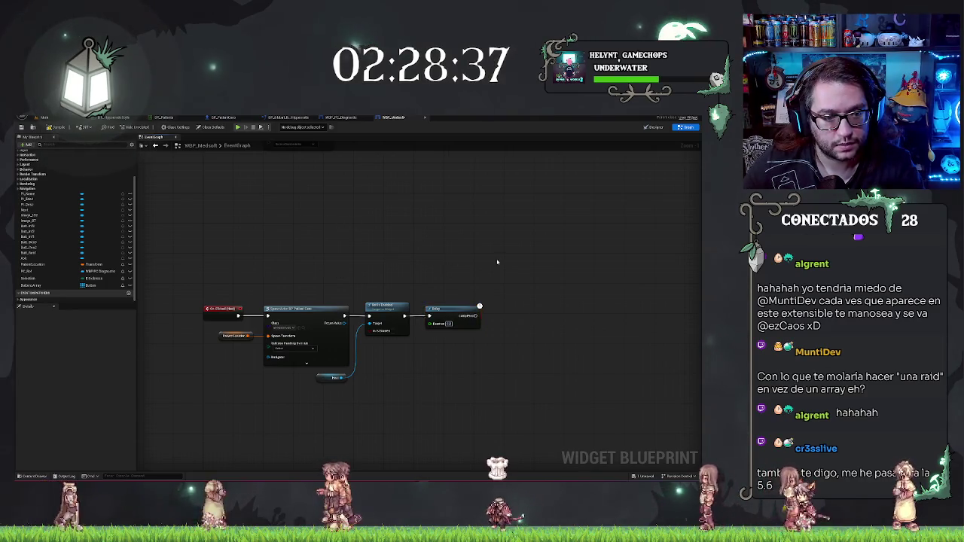
Step: Connect a Buttons Array getter to the second Set Is Enabled target, then return to the level editor
drag(497, 262, 370, 231)
drag(38, 287, 351, 394)
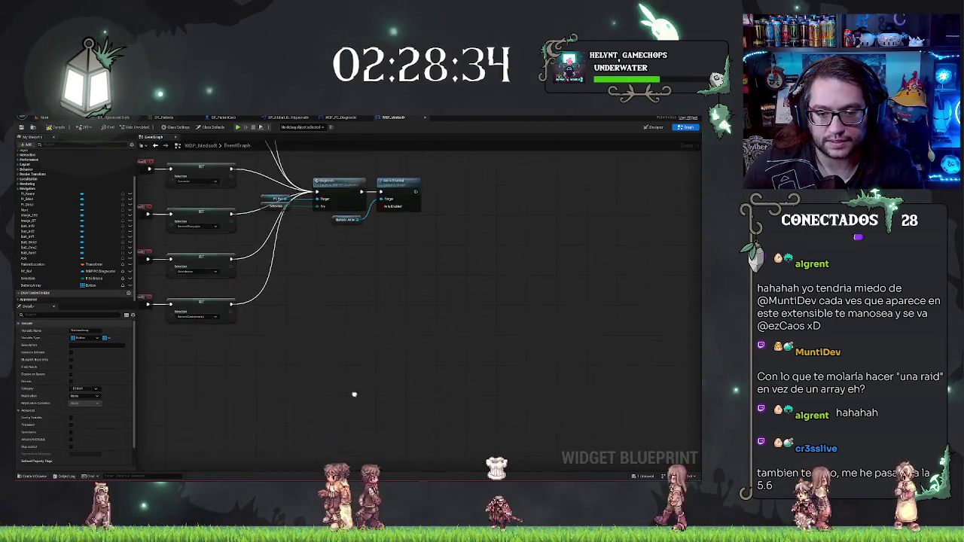
click(301, 311)
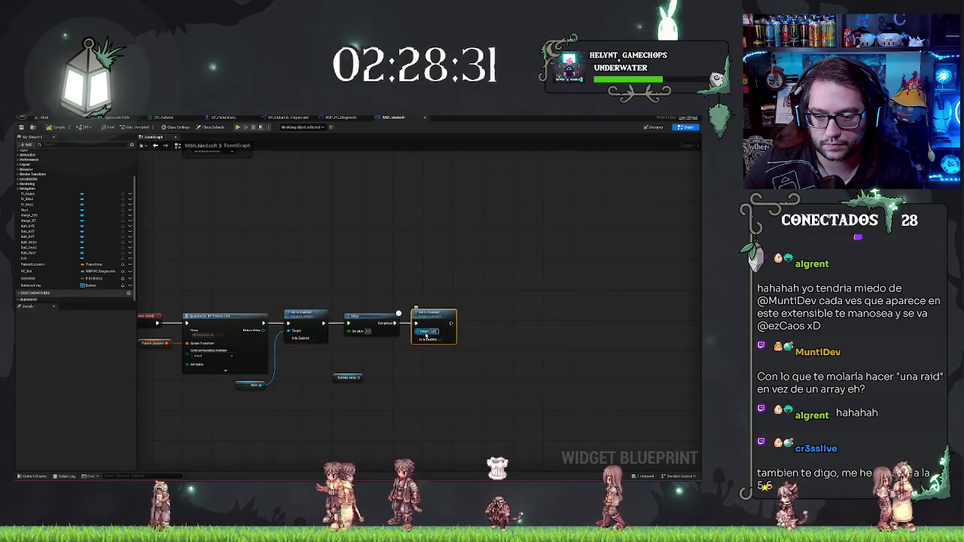
drag(360, 384, 378, 347)
click(346, 377)
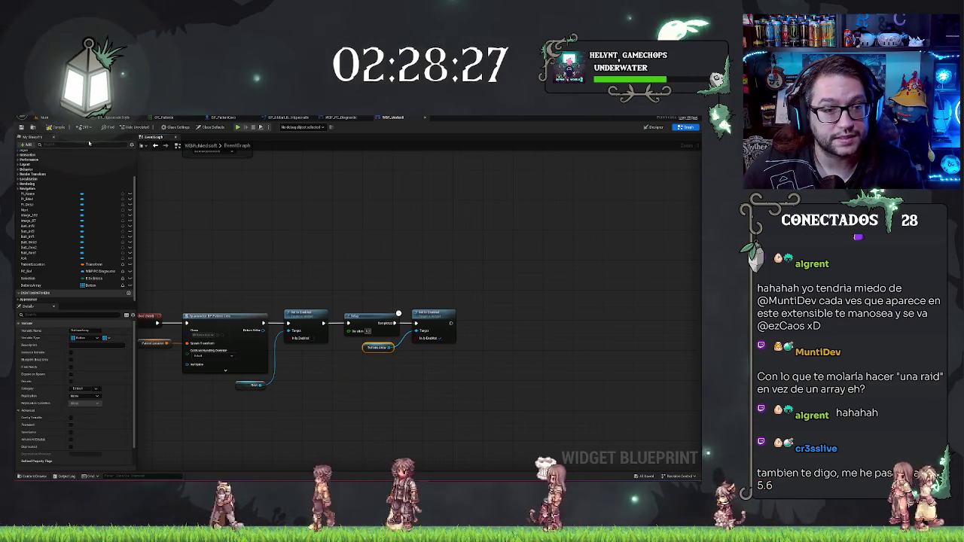
click(41, 117)
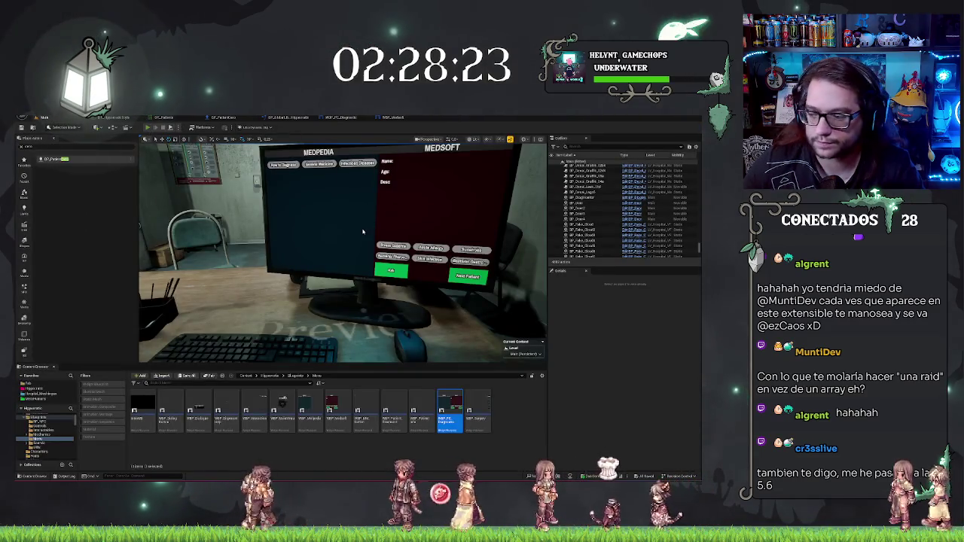
Step: Play the level, walk to the desk computer to test the Medsoft UI, then stop
key(alt+p)
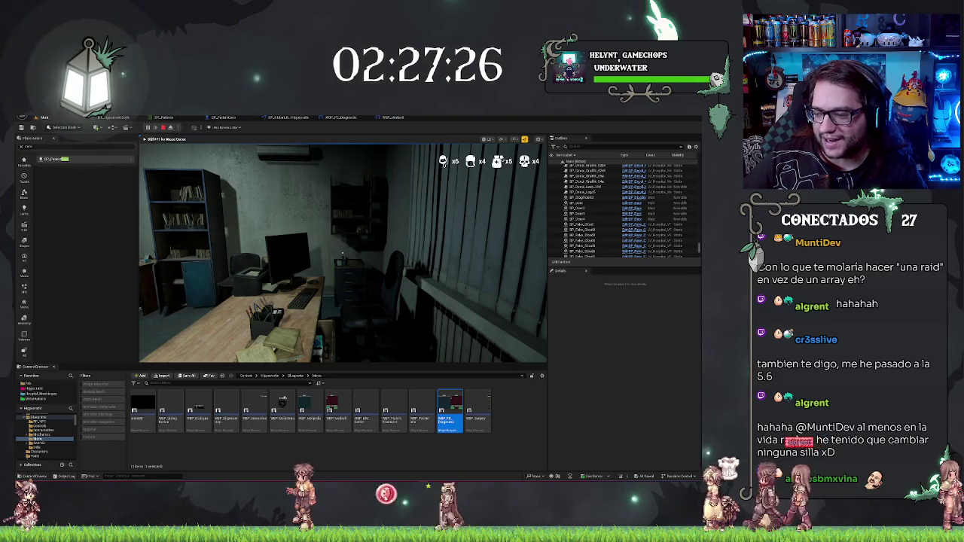
key(w)
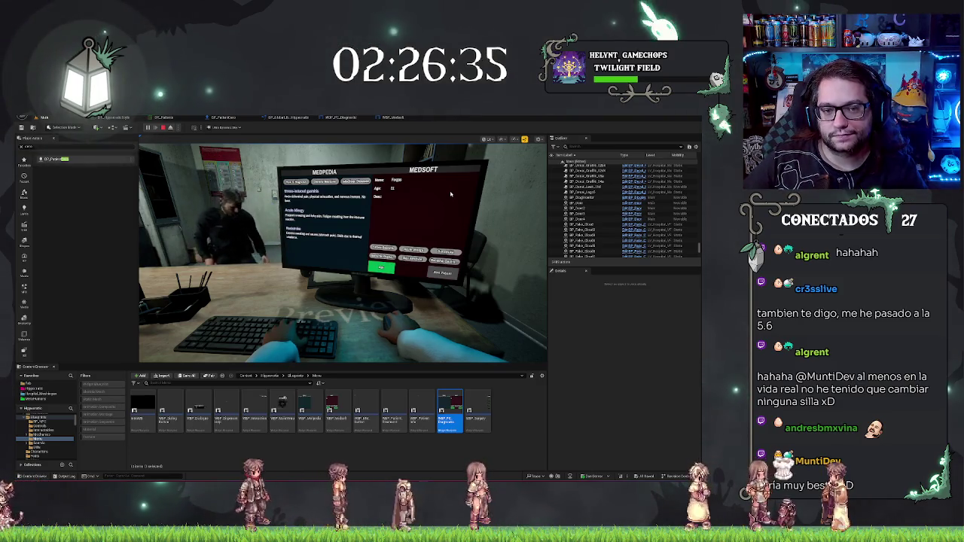
key(Escape)
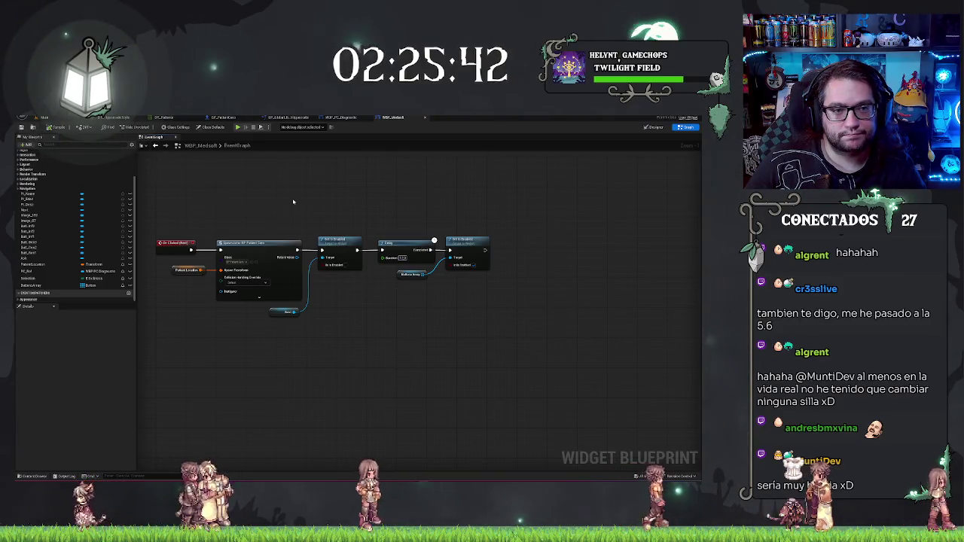
Step: Pan the WBP_Medsoft graph and switch to the WBP_PC_Diagnostic event graph
drag(446, 186, 473, 191)
drag(248, 340, 189, 360)
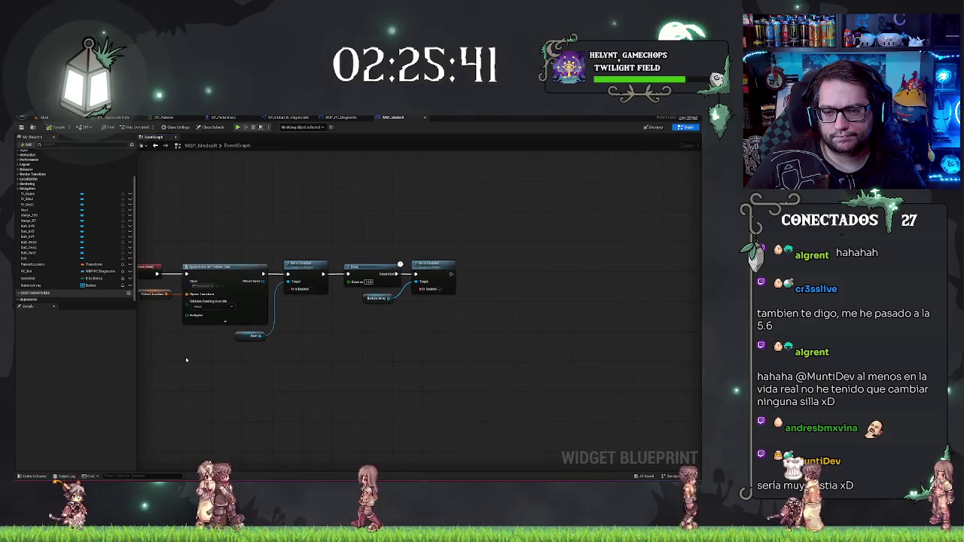
click(352, 117)
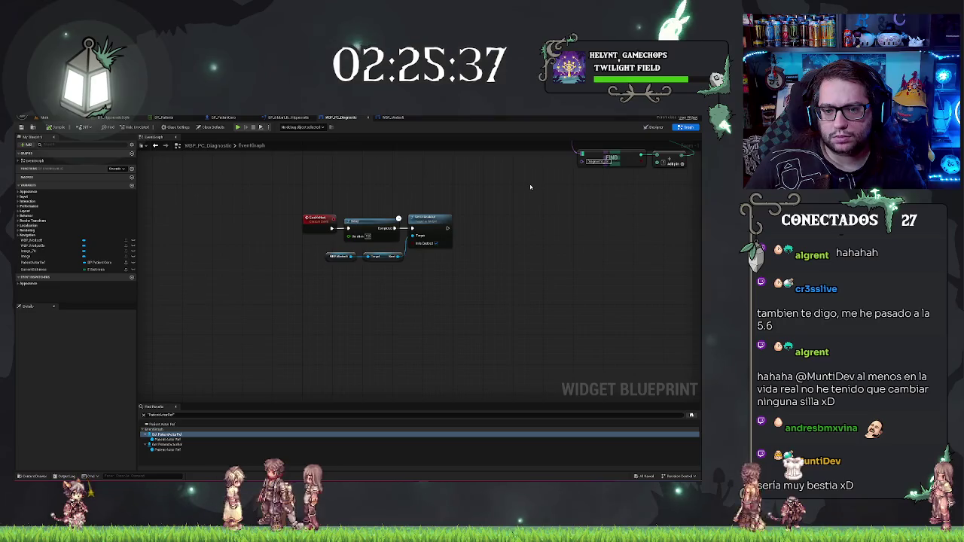
Step: Box-select the Delay-onward nodes after the Diagnostic event and move them right
drag(530, 187, 433, 314)
drag(512, 278, 322, 296)
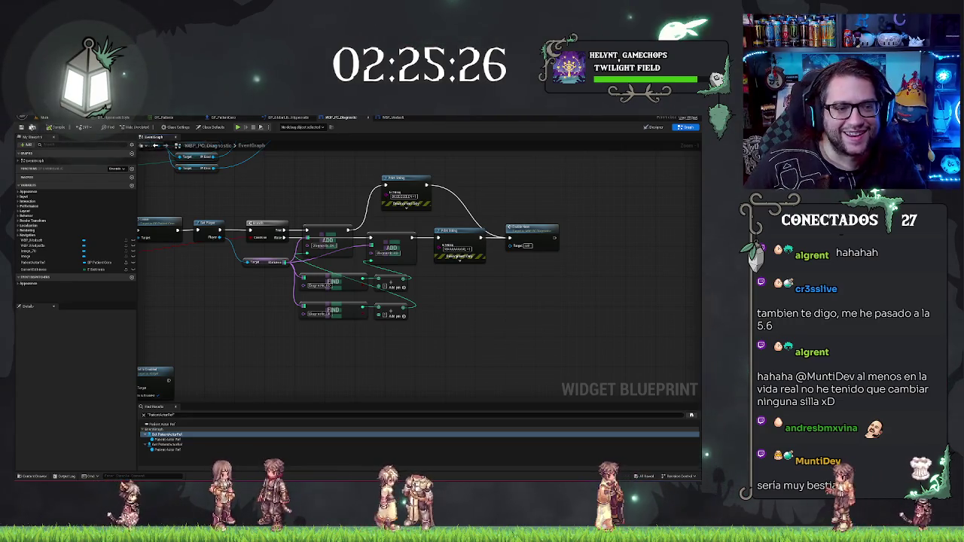
mouse_move(566, 216)
mouse_down()
mouse_move(644, 224)
mouse_move(587, 231)
mouse_move(476, 219)
mouse_up()
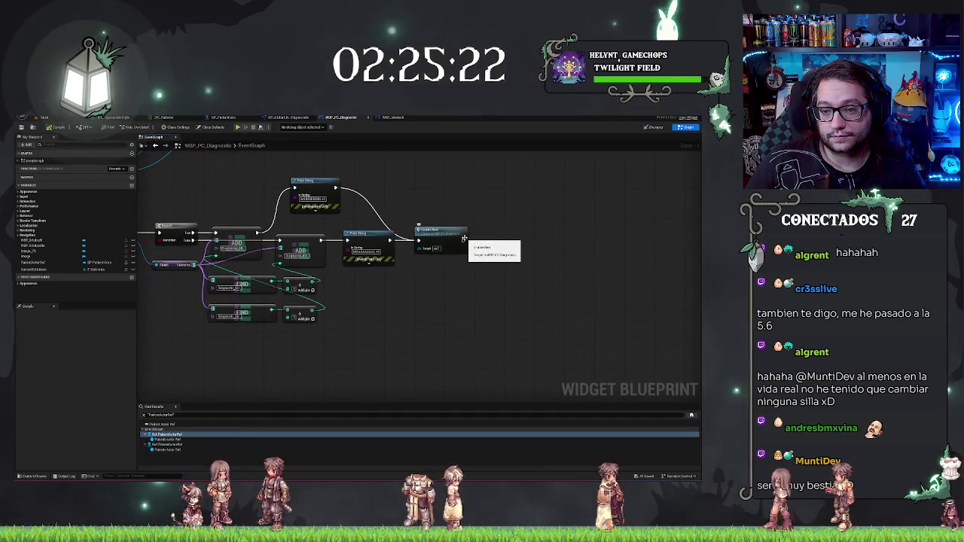
drag(386, 258, 684, 250)
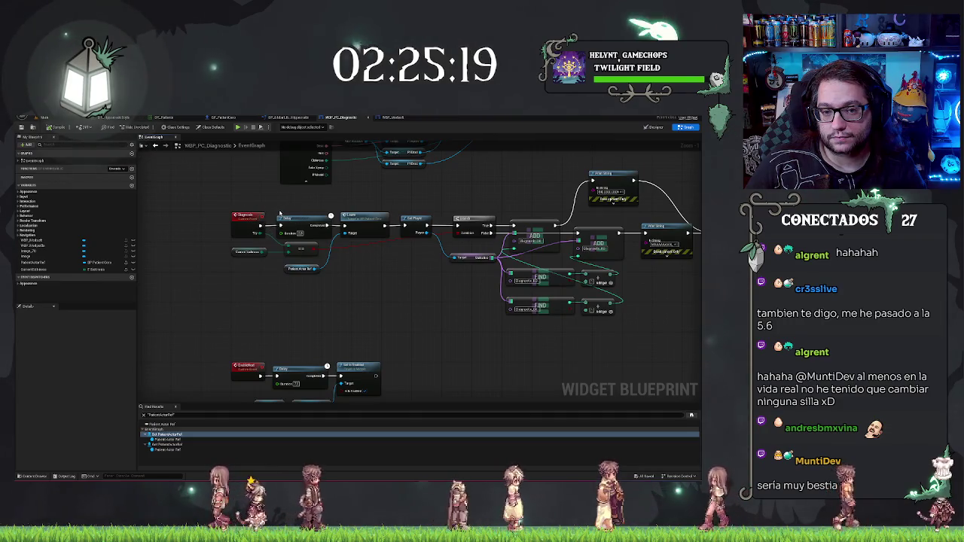
click(245, 251)
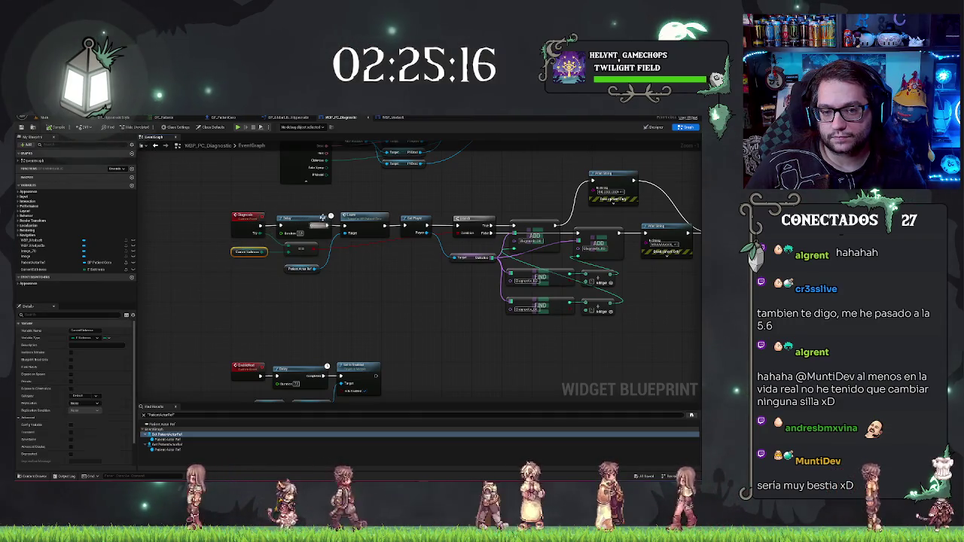
mouse_move(296, 197)
mouse_down()
mouse_move(652, 317)
mouse_move(696, 320)
mouse_up()
drag(278, 222, 339, 222)
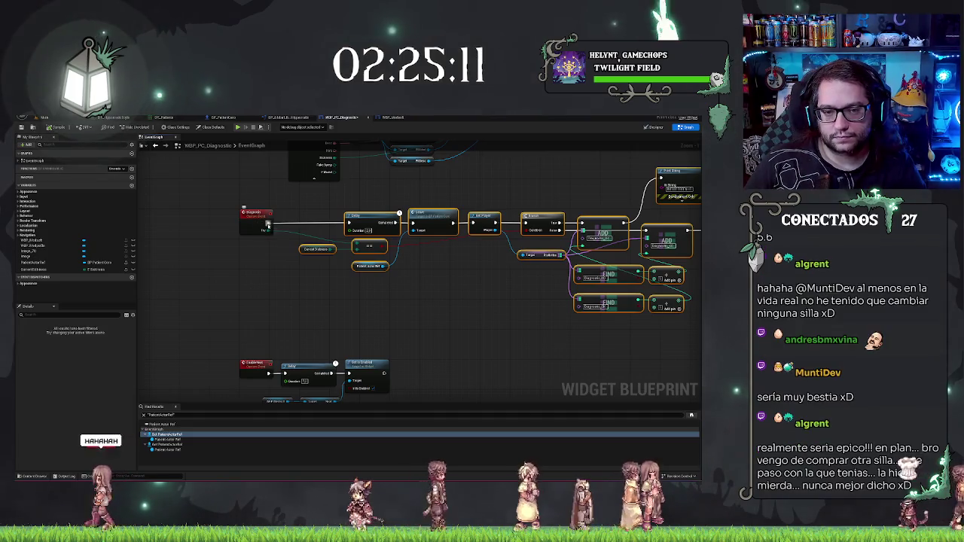
Step: Add a Disable Input node fed by Get Player Controller after the Diagnostic event
drag(268, 223, 277, 226)
text(get play)
key(Return)
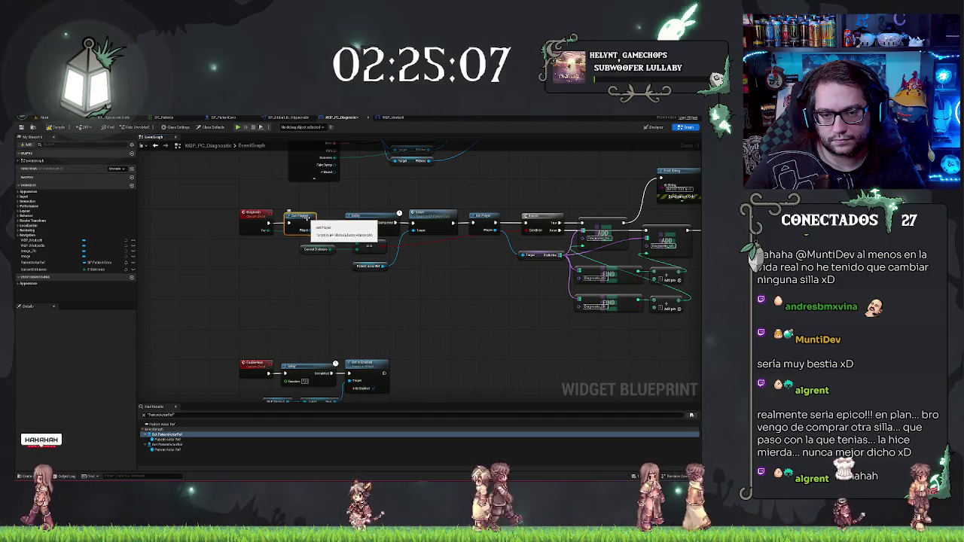
drag(308, 231, 320, 237)
text(disable)
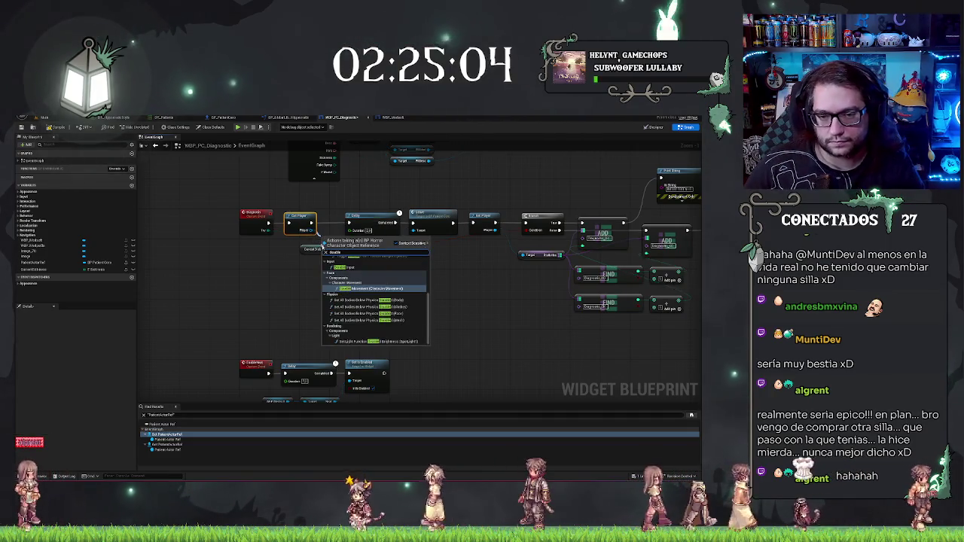
key(Return)
mouse_move(346, 239)
mouse_down()
mouse_move(341, 282)
mouse_move(305, 310)
mouse_up()
text(get player contr)
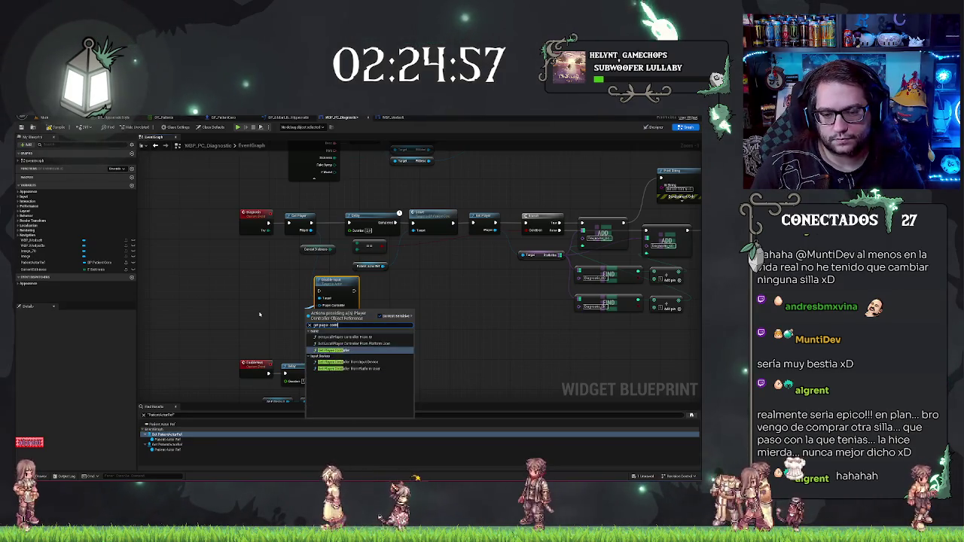
key(Return)
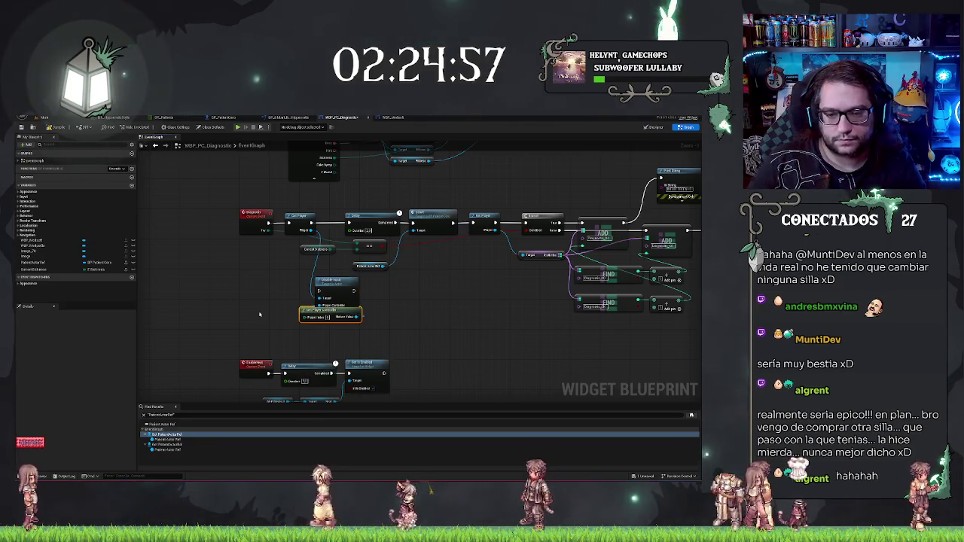
drag(303, 310, 250, 296)
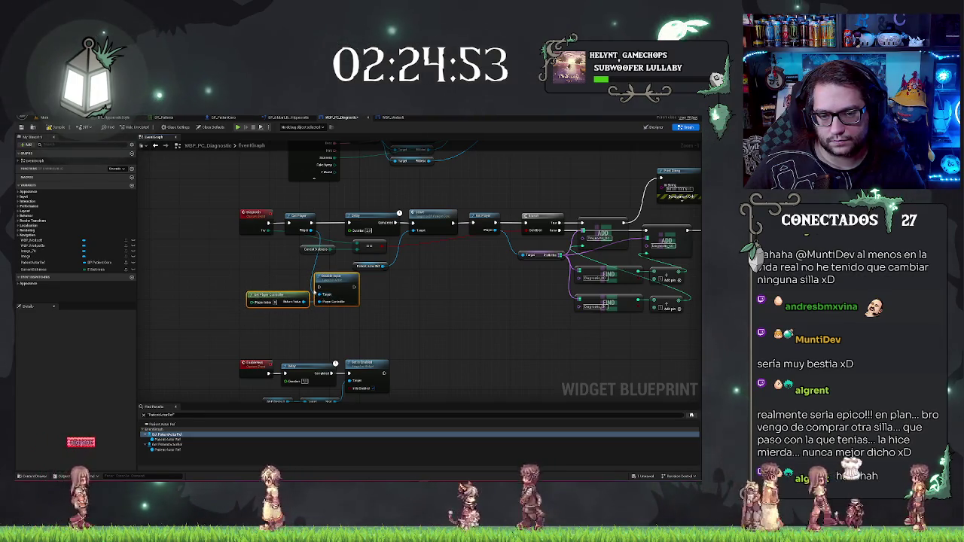
Step: Paste the controller nodes near Branch and Print String and add an Enable Input node
mouse_move(549, 309)
mouse_down()
mouse_move(331, 307)
mouse_move(467, 324)
mouse_up()
key(ctrl+v)
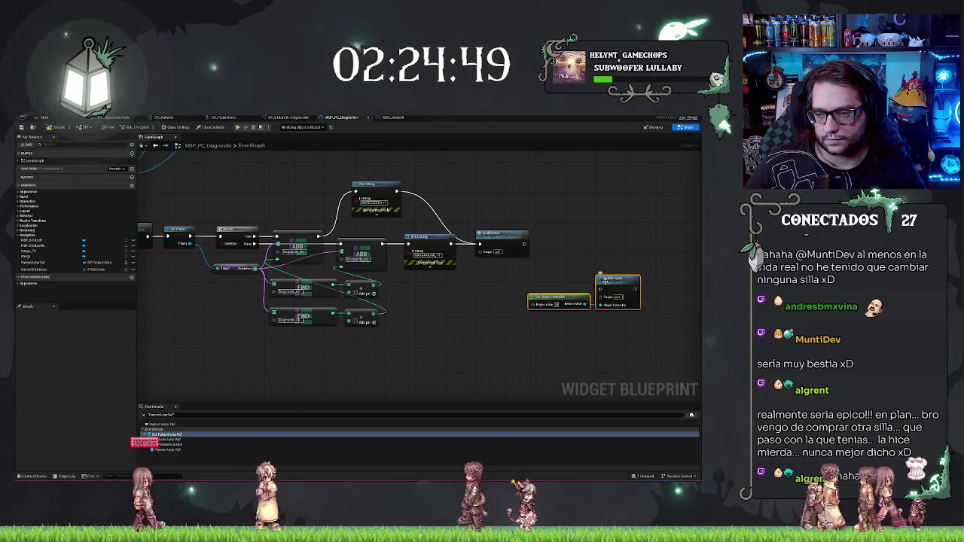
click(582, 304)
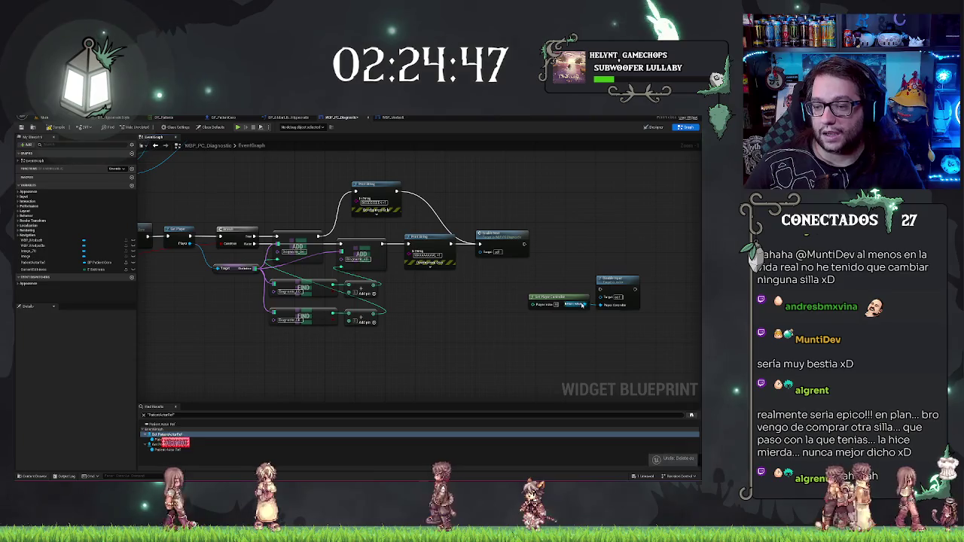
drag(582, 304, 554, 237)
text(enable)
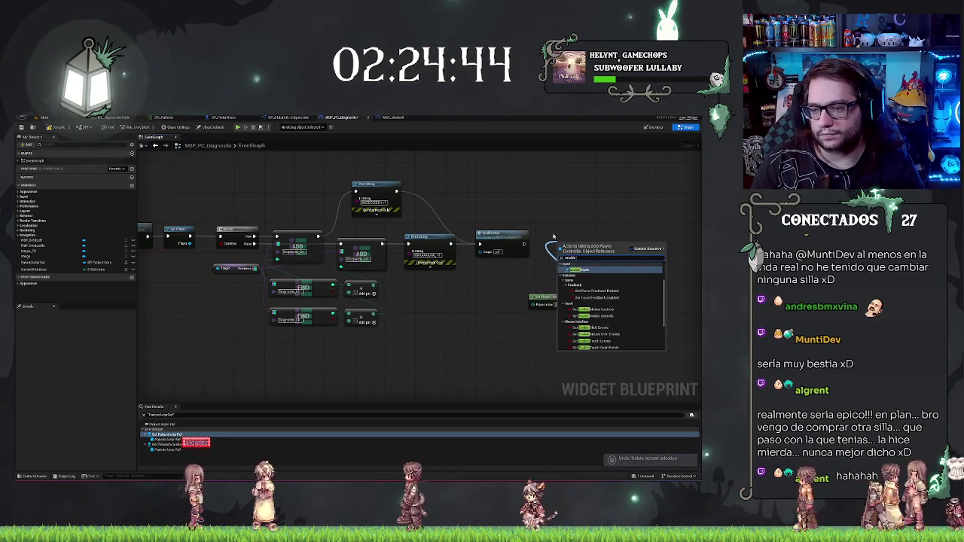
key(Return)
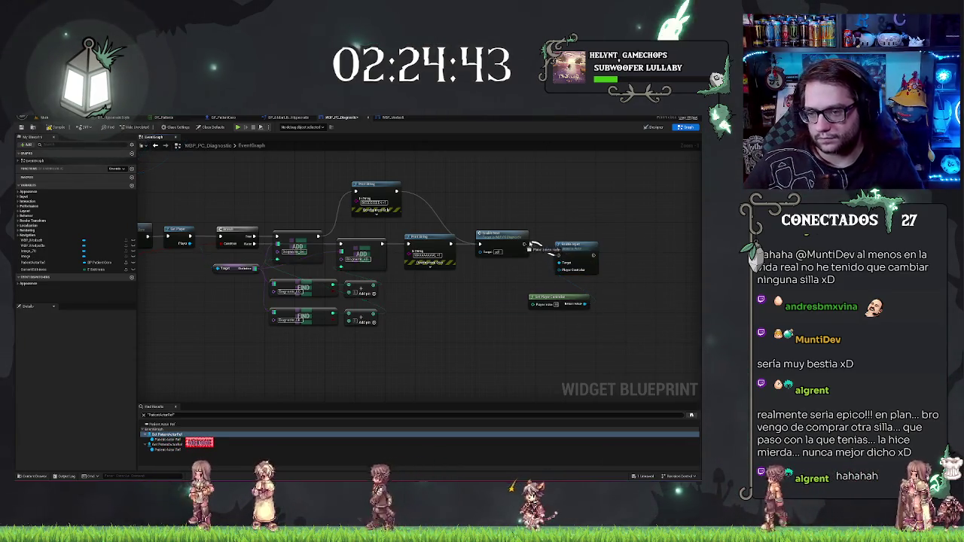
mouse_move(558, 297)
mouse_down()
mouse_move(507, 267)
mouse_move(565, 262)
mouse_up()
click(548, 255)
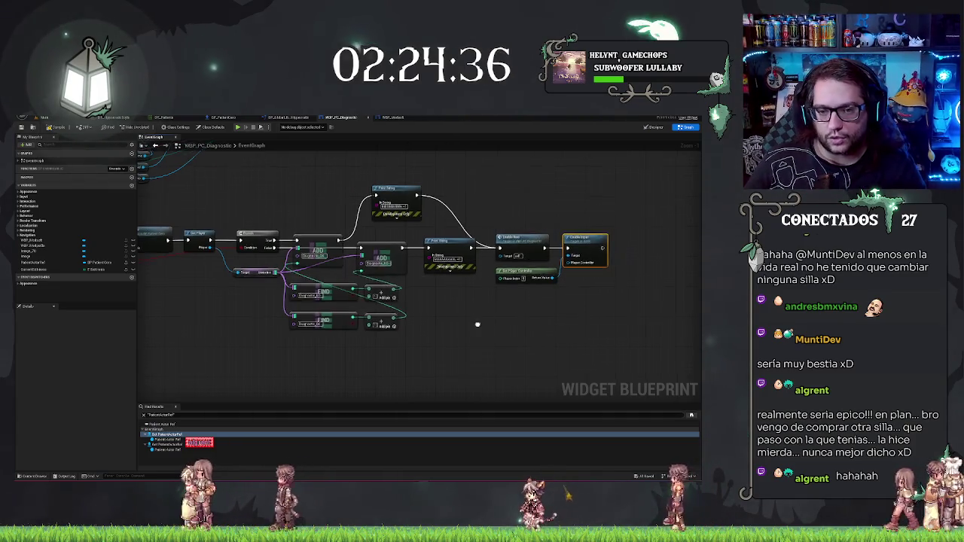
Step: Wire Create Widget into Delay, move Enable Input into the main chain, and return to the level
drag(135, 307, 388, 302)
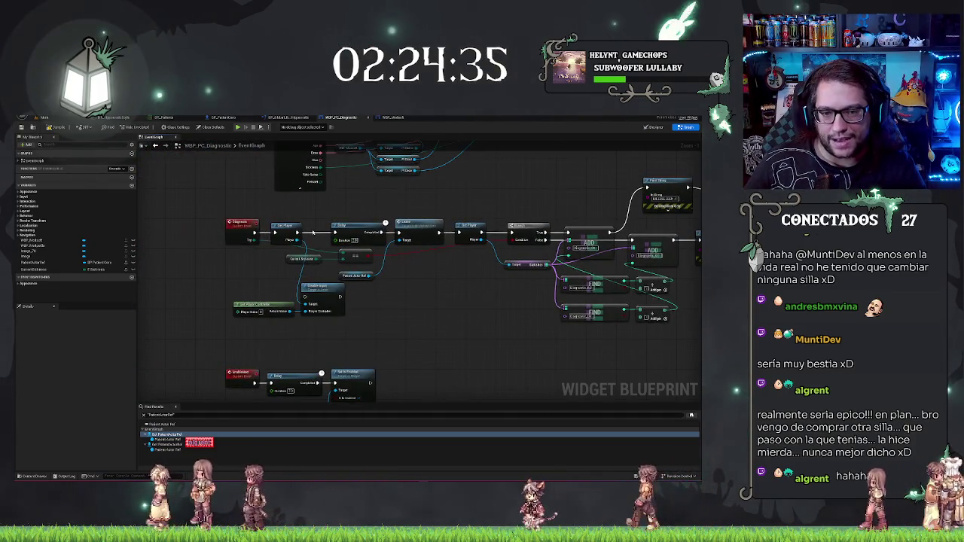
drag(341, 296, 335, 232)
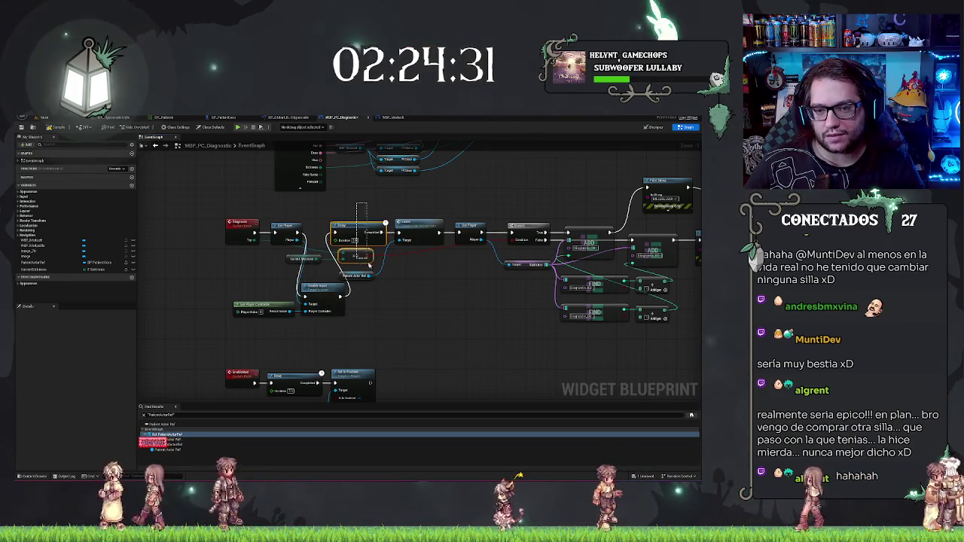
mouse_move(490, 355)
mouse_down()
mouse_move(425, 345)
mouse_move(401, 329)
mouse_move(421, 354)
mouse_move(384, 262)
mouse_move(395, 261)
mouse_up()
drag(314, 267, 329, 203)
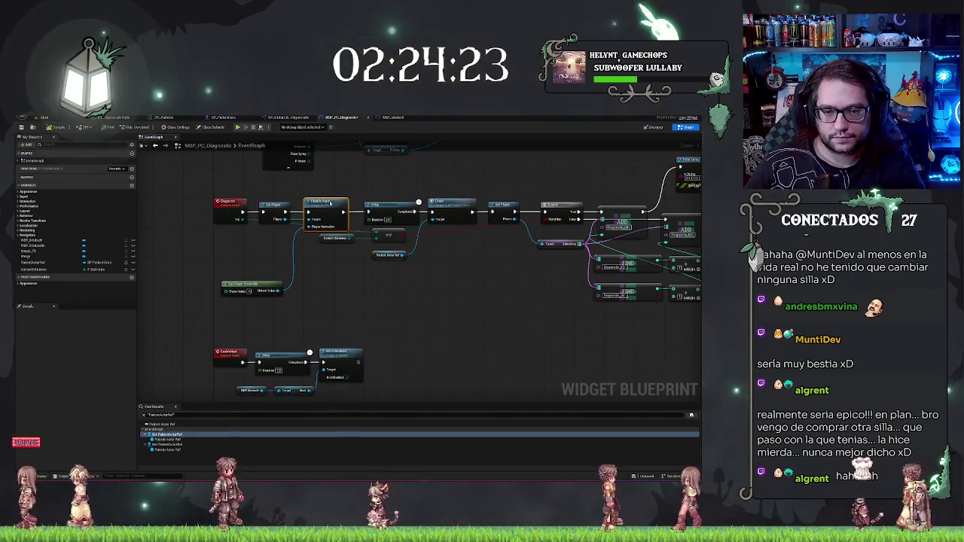
drag(245, 284, 250, 233)
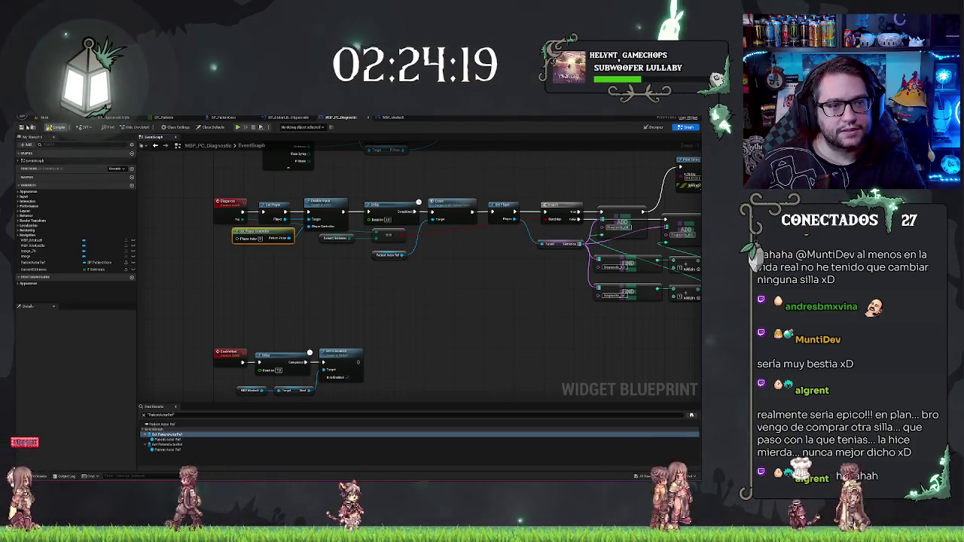
click(44, 117)
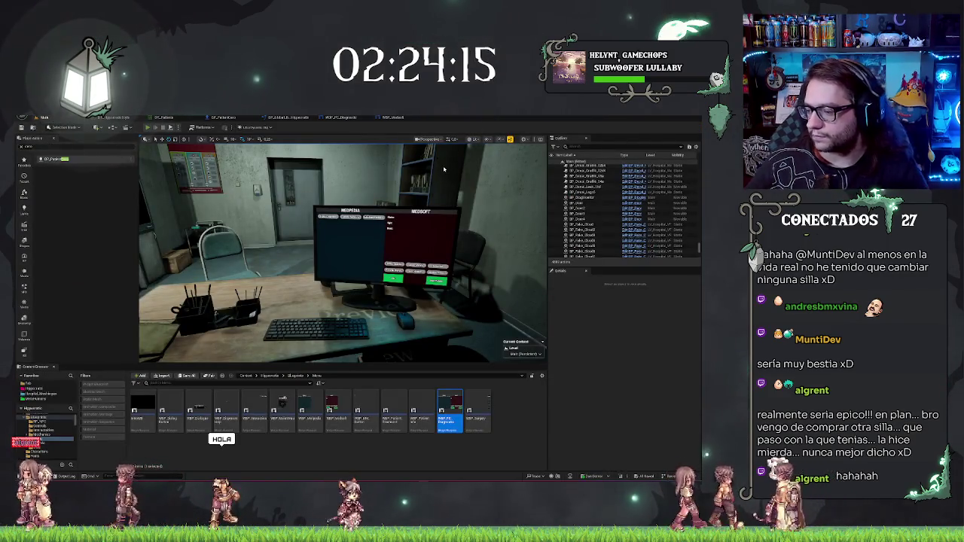
Step: Start a Play In Editor session and switch the in-game Medpedia page to another section
key(alt+p)
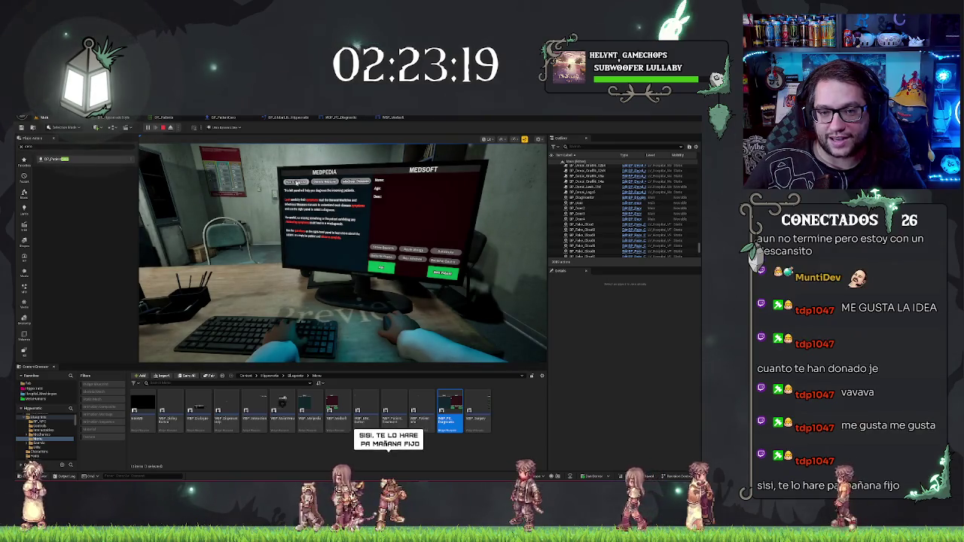
click(326, 181)
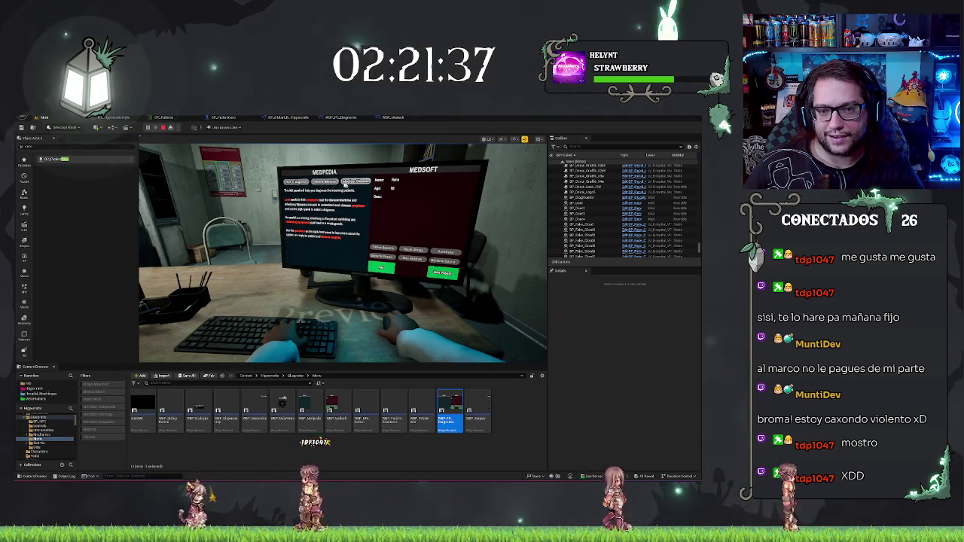
Step: Bring up the WBP_Medsoft widget blueprint's Event Graph with its Delay and Set Is Enabled chain
click(393, 117)
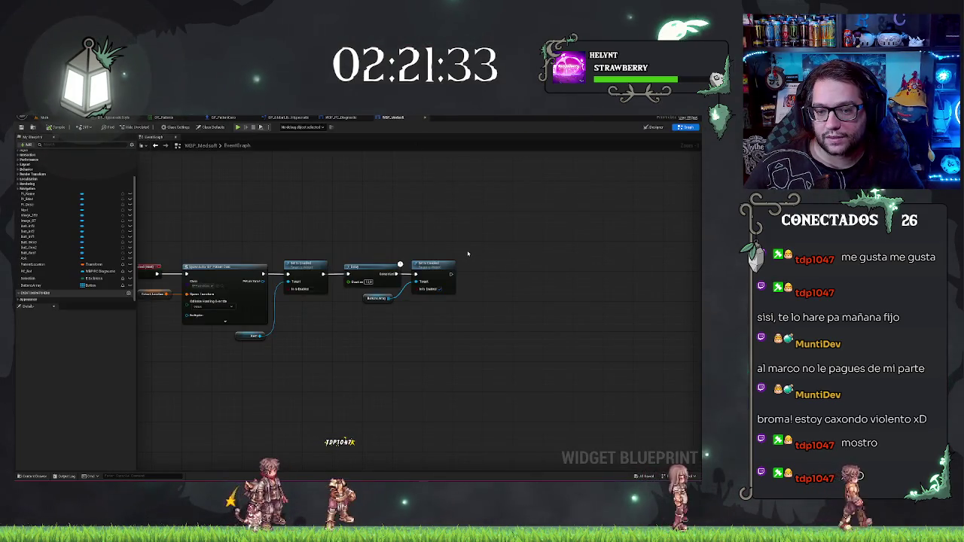
Step: Review the WBP_PC_Diagnostic graph's FIND, ADD and Print String nodes, then return to the level editor
click(346, 118)
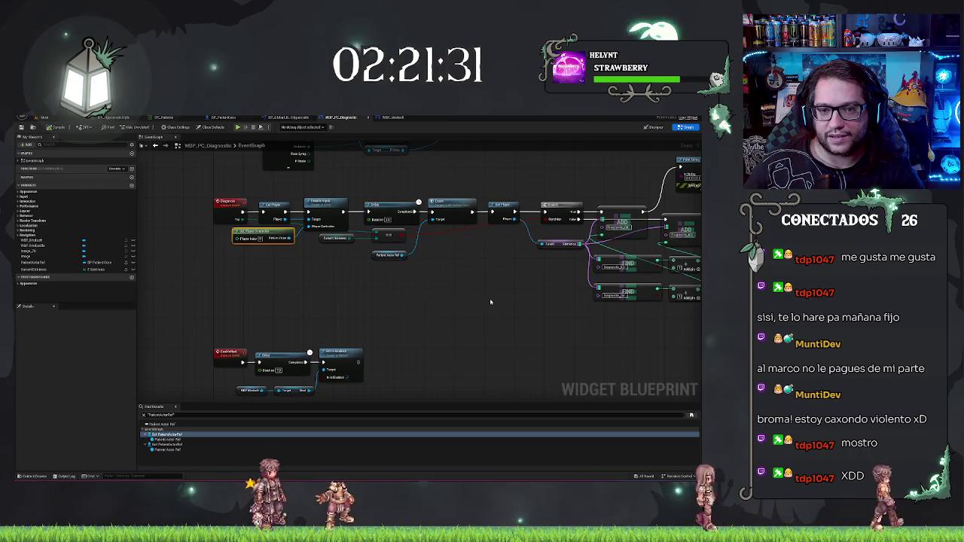
drag(490, 302, 139, 300)
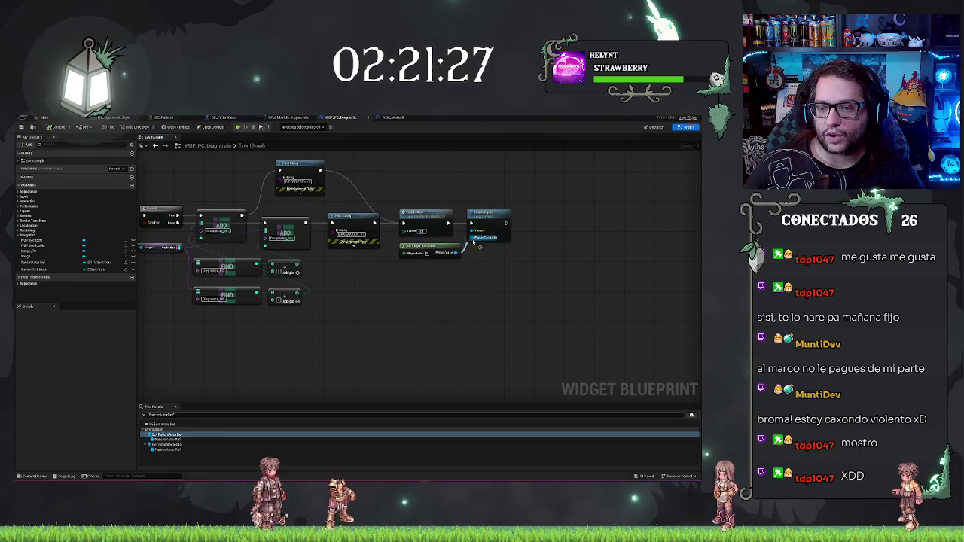
double_click(167, 434)
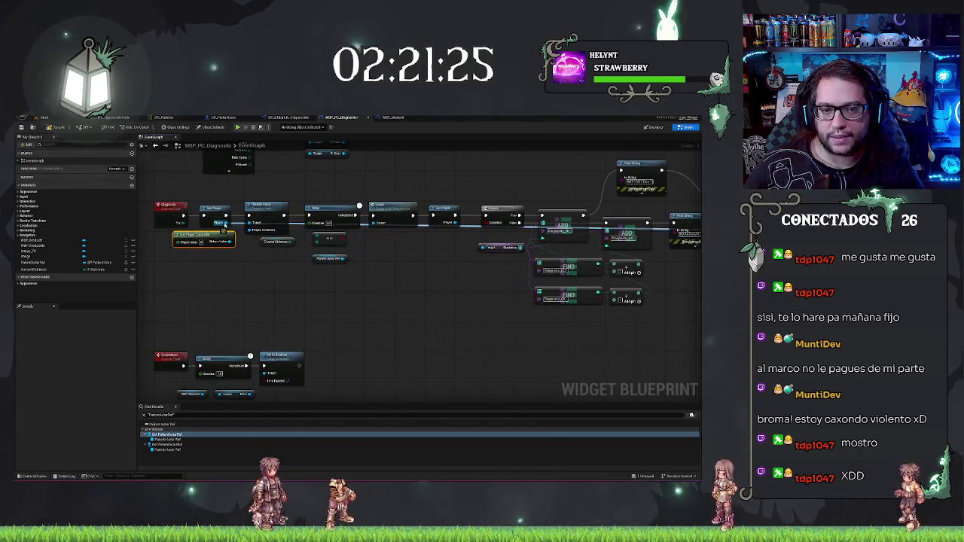
drag(380, 267, 18, 260)
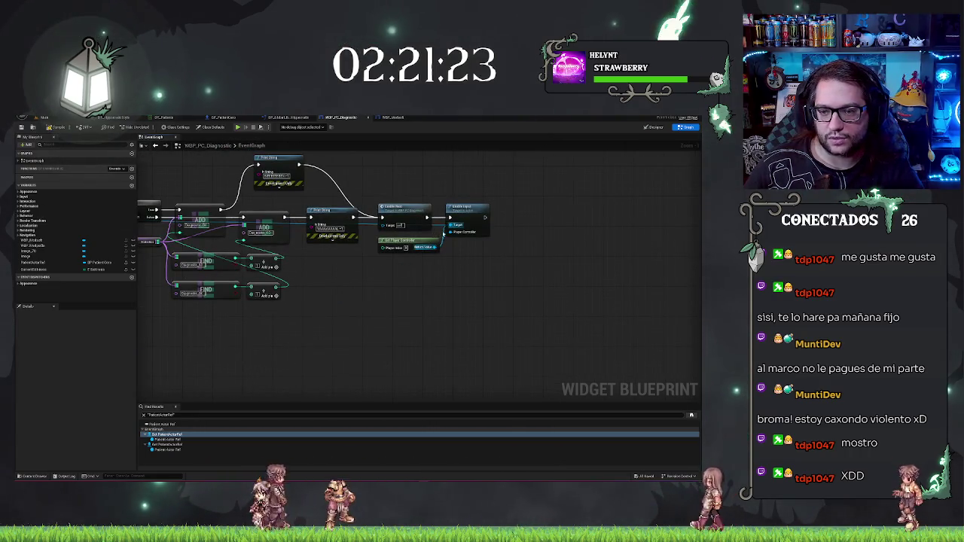
drag(465, 288, 547, 299)
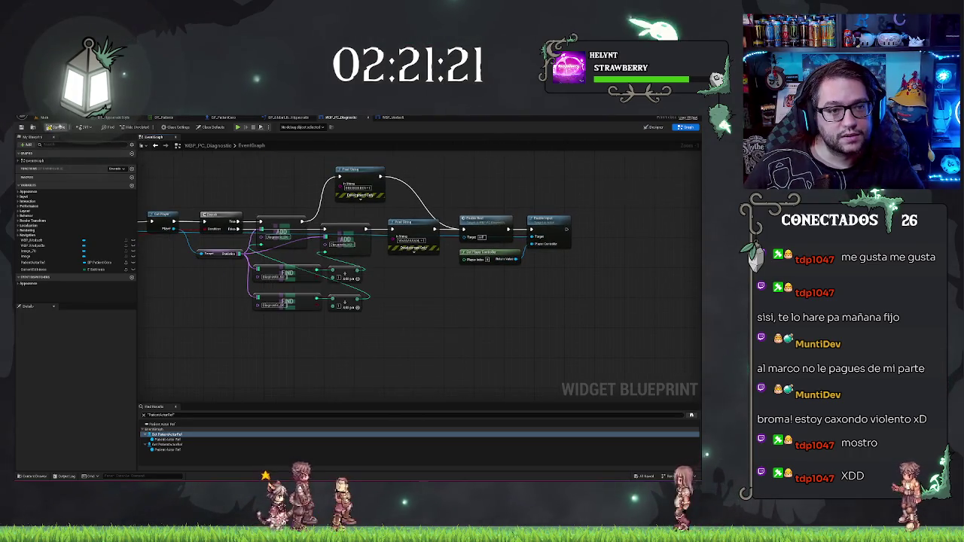
click(46, 118)
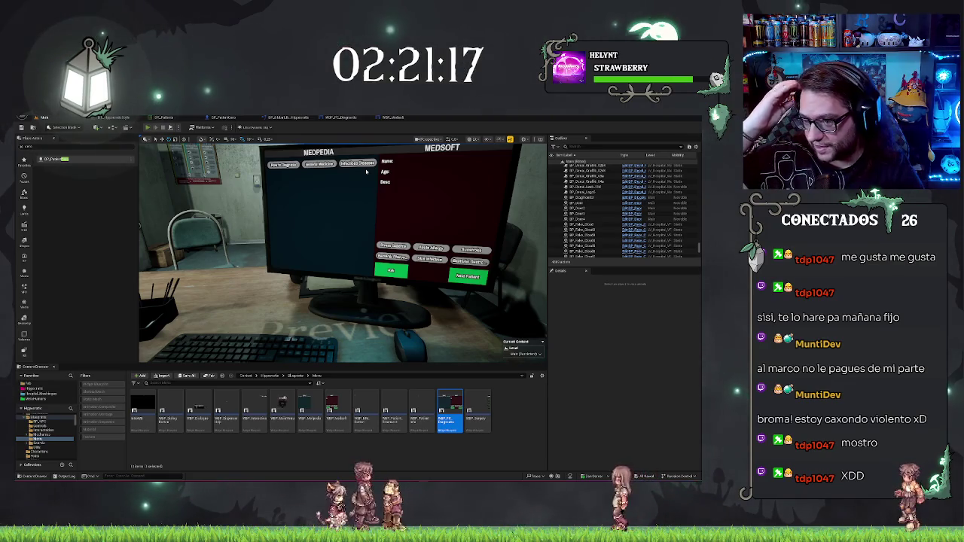
Step: Run a second play test of the MedPedia/MedSoft desk computer, then end it with Esc
key(alt+p)
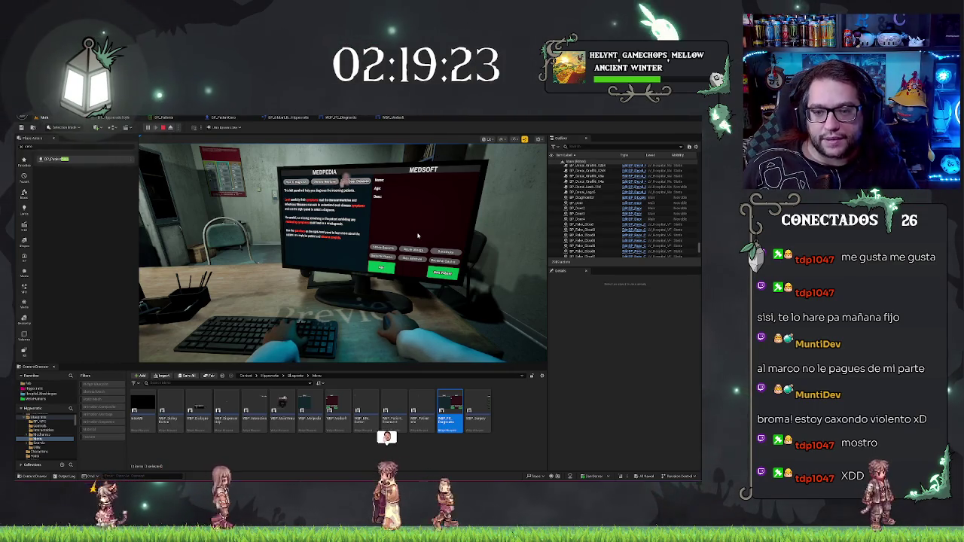
key(Escape)
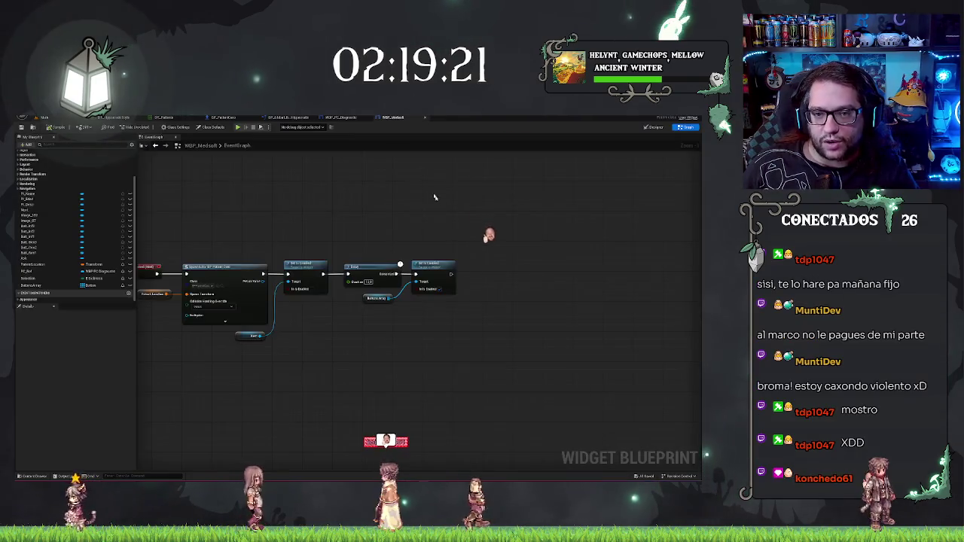
Step: Delete the debug Print String node from the BP_PatientCero event graph
click(335, 118)
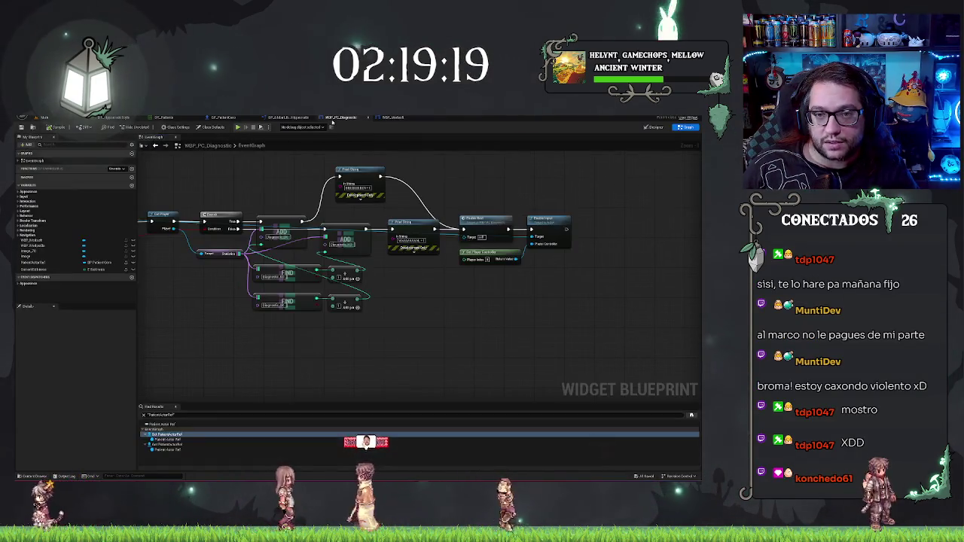
click(224, 118)
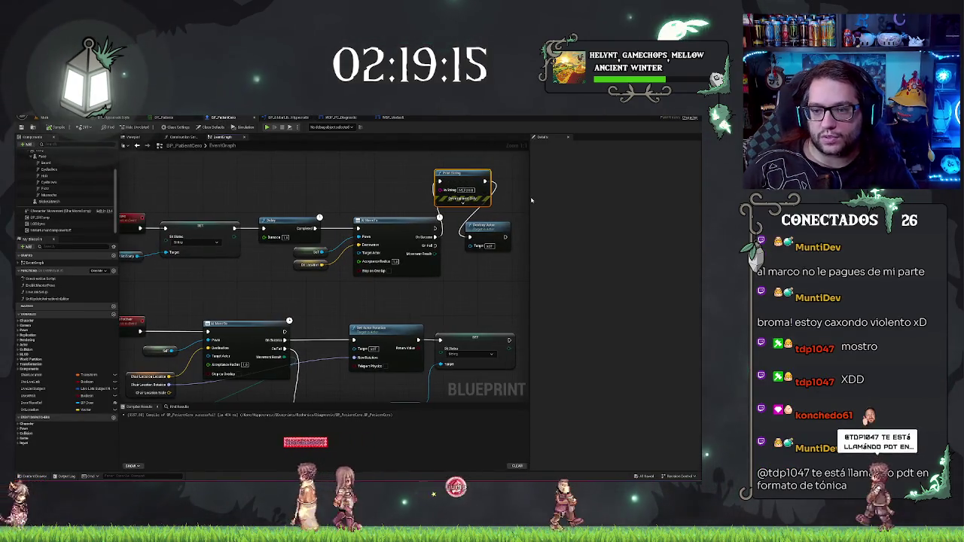
key(Delete)
scroll(445, 199, down, 2)
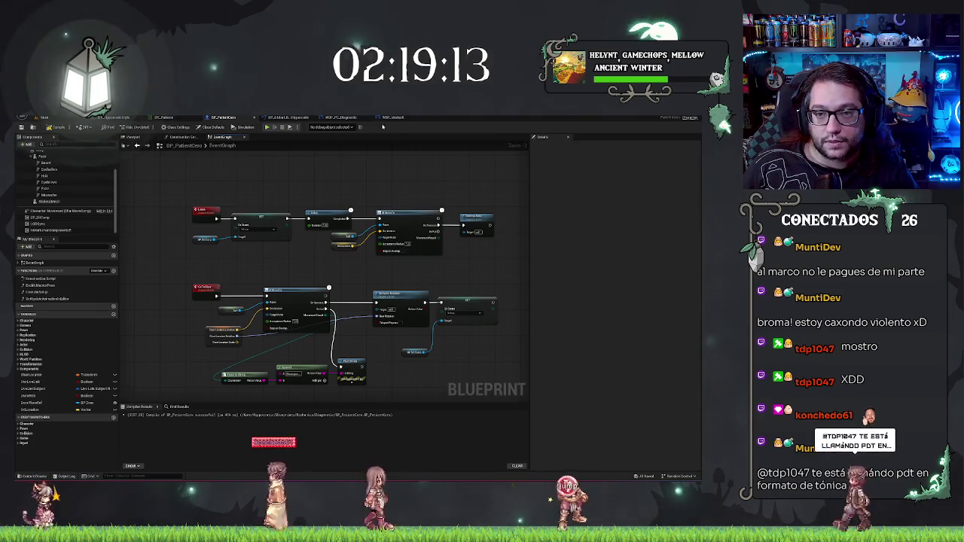
Step: Return to the WBP_PC_Diagnostic graph and pan to show the Get Player, Branch and Enable Input nodes
key(ctrl+Tab)
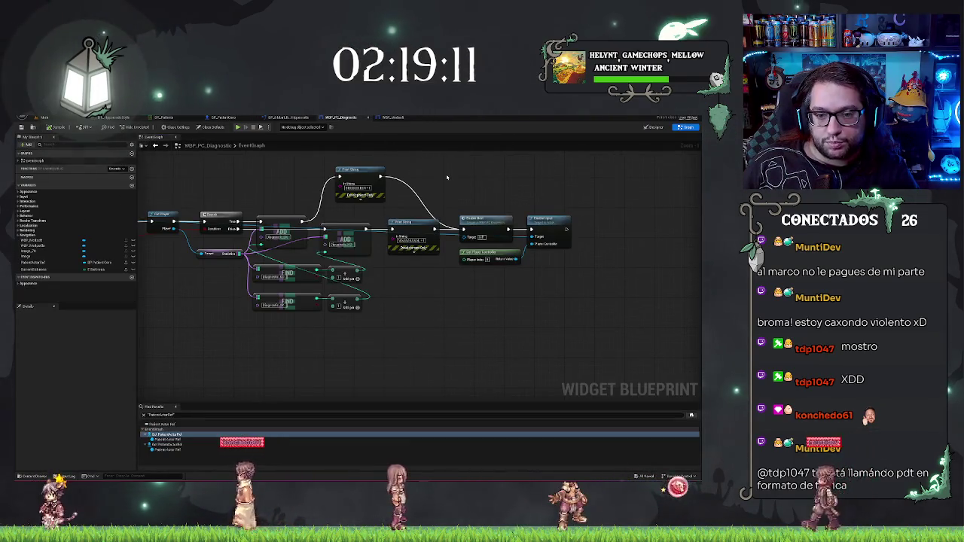
drag(446, 178, 492, 181)
mouse_move(475, 297)
mouse_down()
mouse_move(562, 297)
mouse_move(482, 269)
mouse_move(434, 282)
mouse_up()
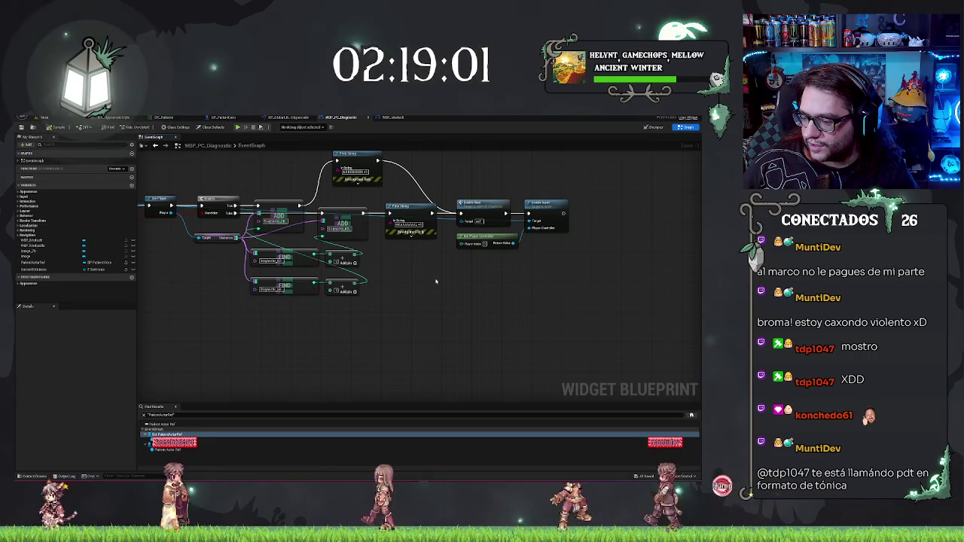
drag(449, 256, 482, 256)
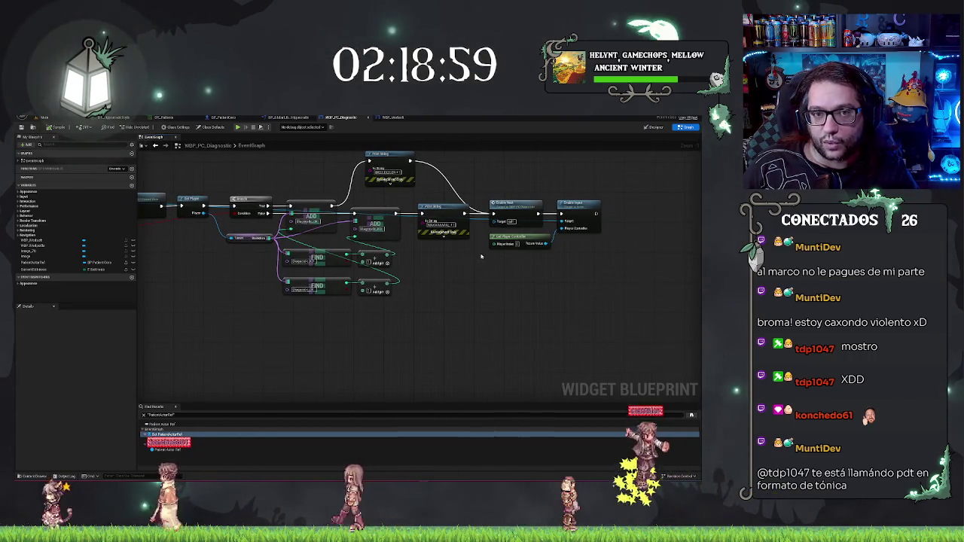
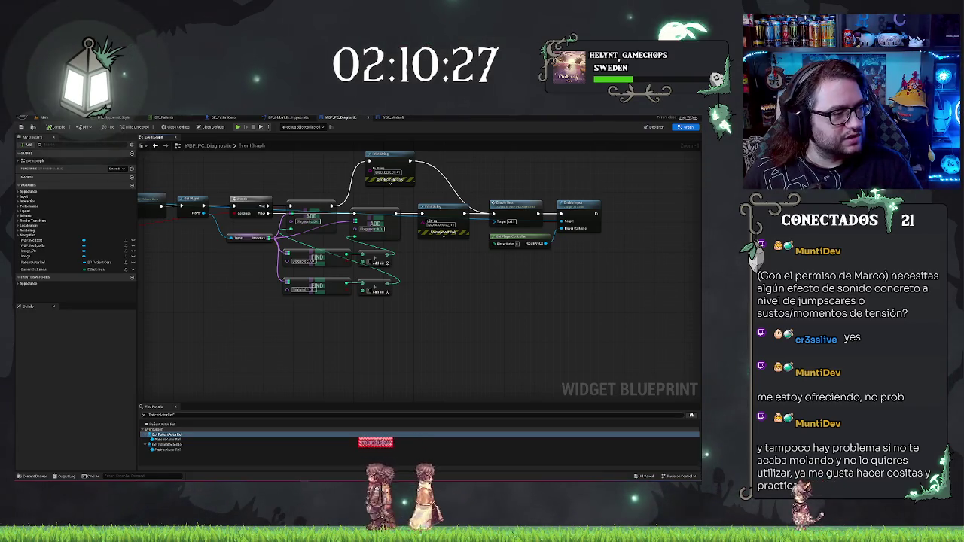
Step: Screenshot the diagnostic graph, then return to the main level and start Play-In-Editor with Alt+P
key(super+shift+s)
click(521, 380)
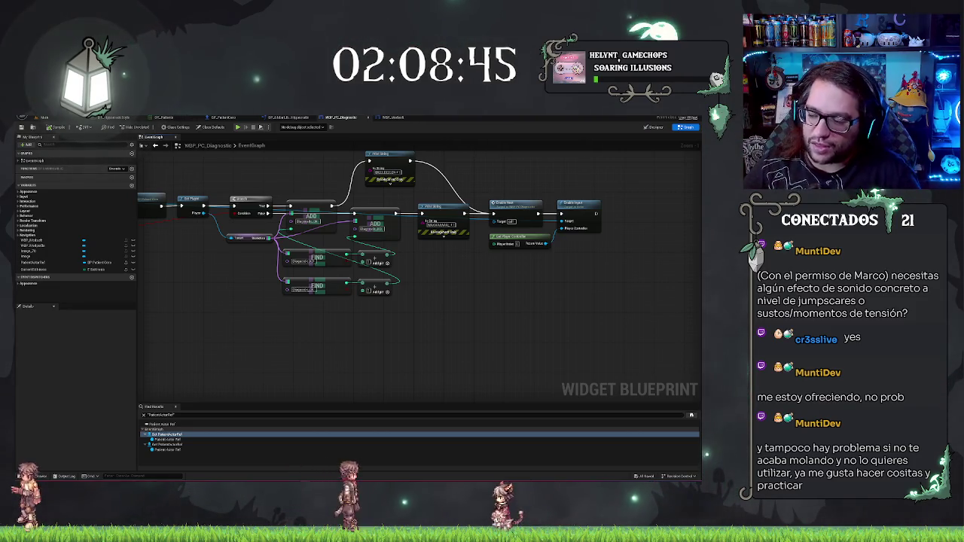
click(58, 118)
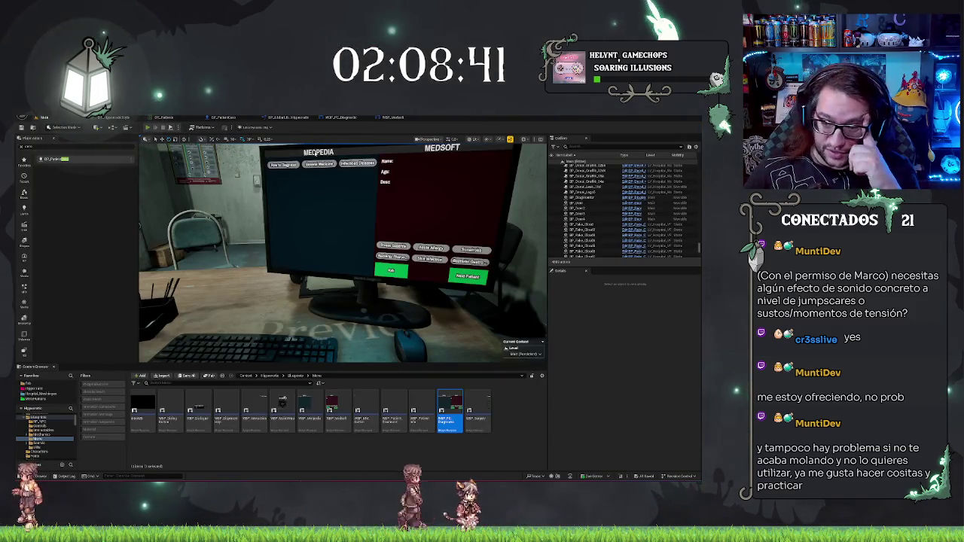
key(alt+p)
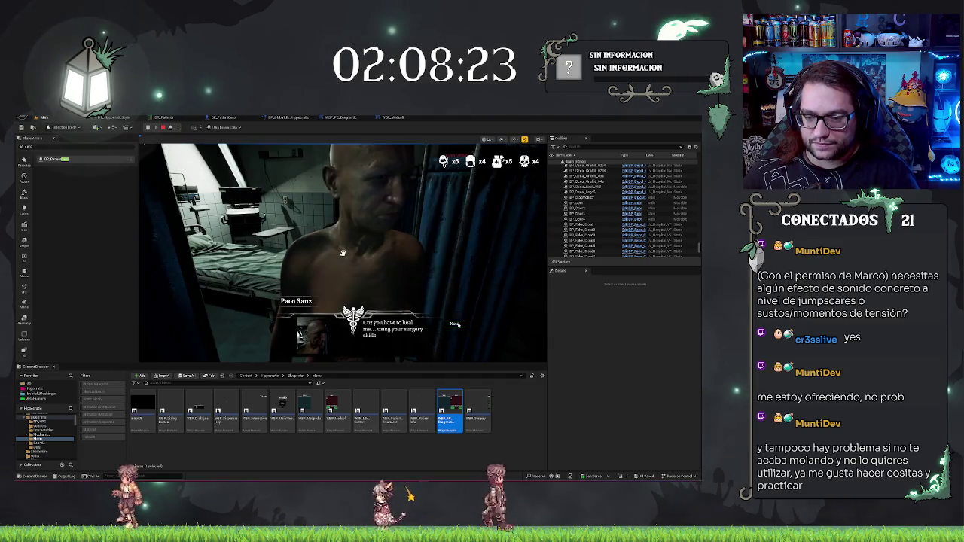
Step: Close the patient's opening dialogue and play on toward the surgery minigame
click(454, 324)
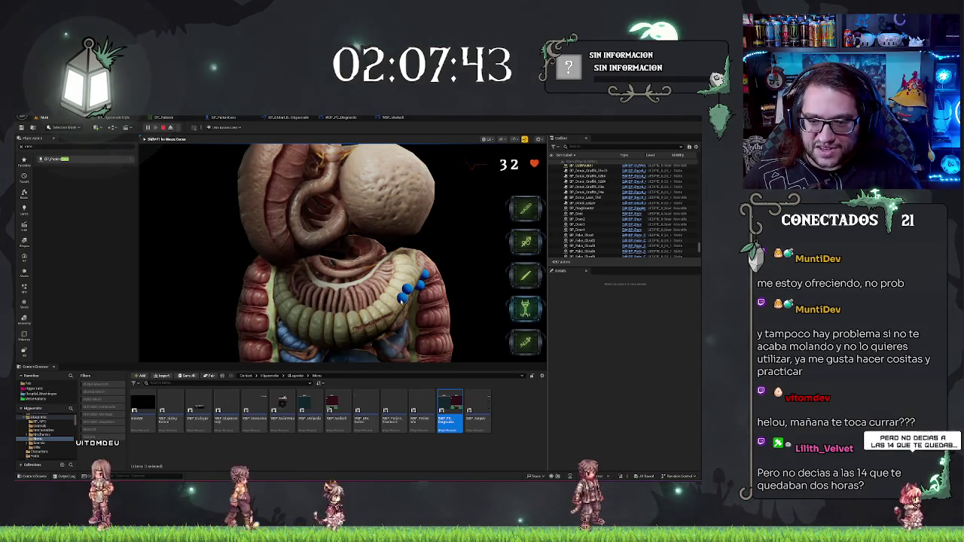
Step: Apply the syringe, then tool 4, repeatedly to the exposed organs and intestines until the countdown ends
click(401, 299)
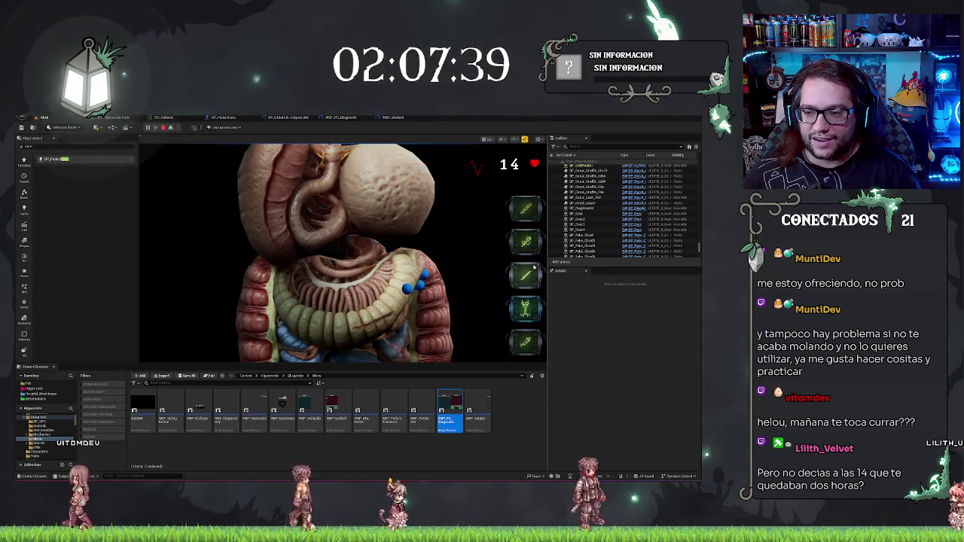
click(526, 343)
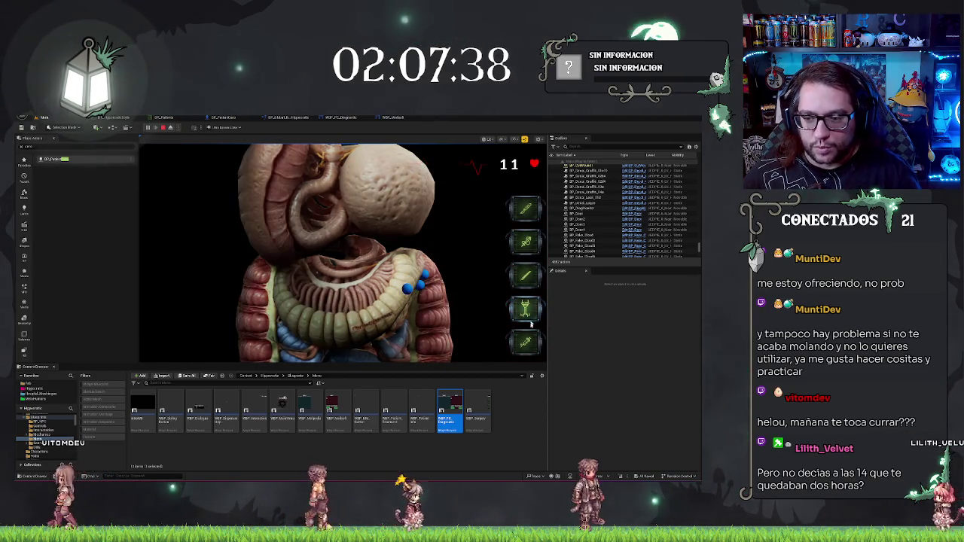
click(309, 298)
click(310, 298)
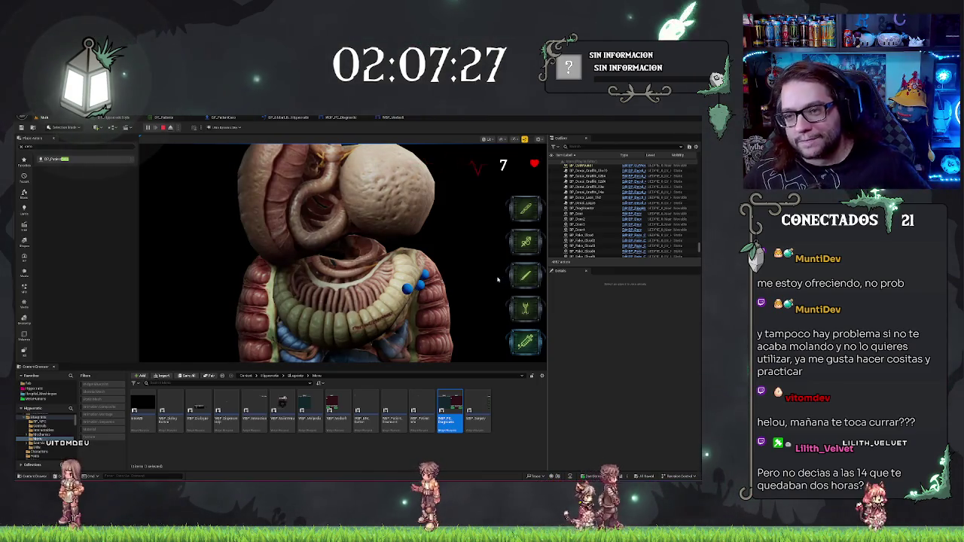
click(318, 294)
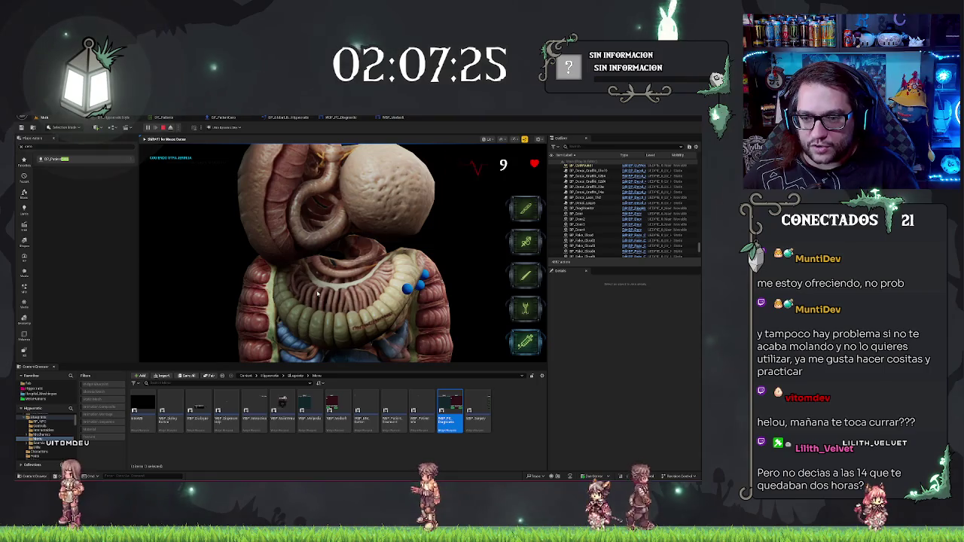
click(318, 293)
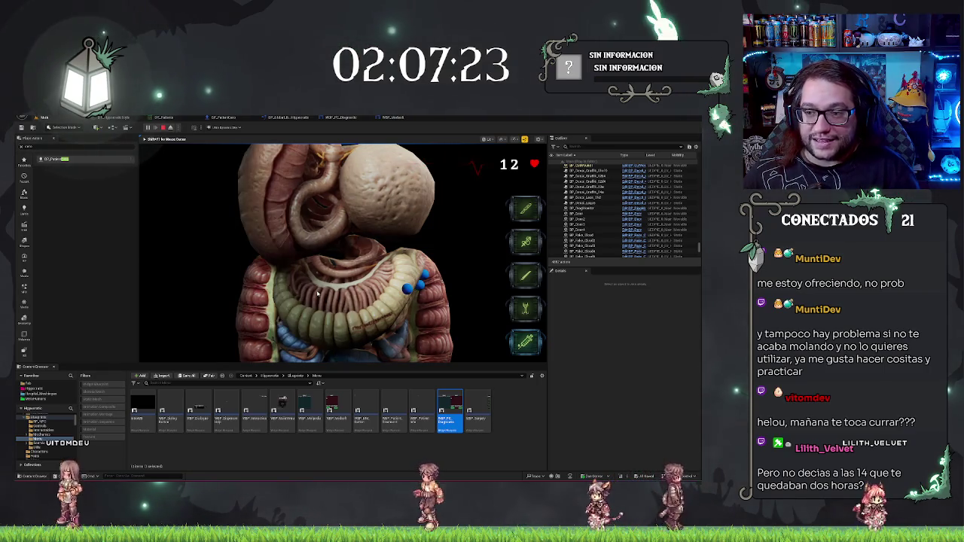
click(329, 293)
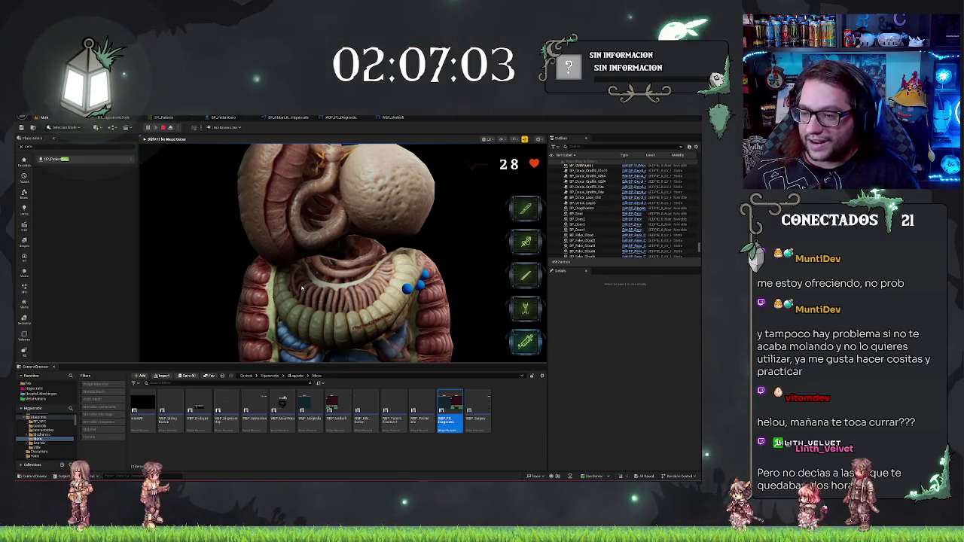
key(4)
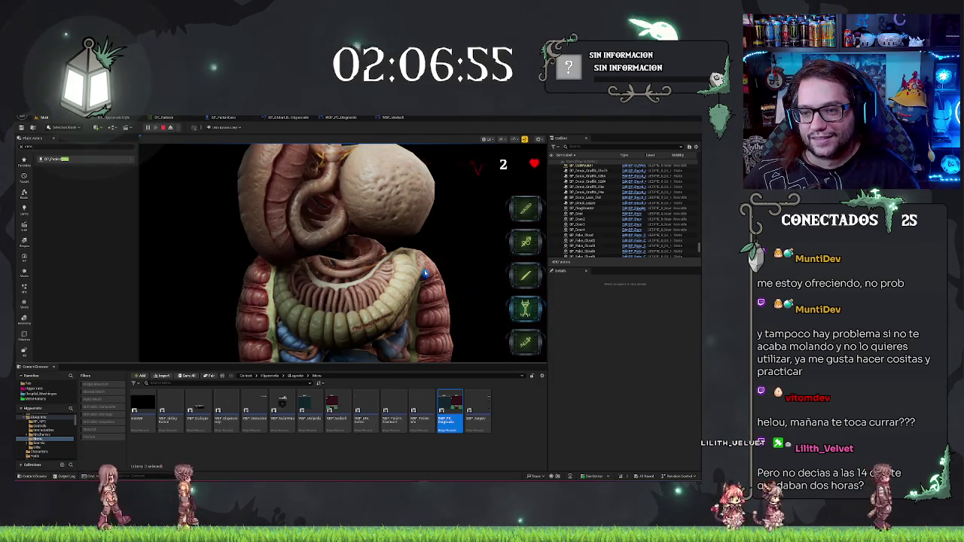
click(425, 275)
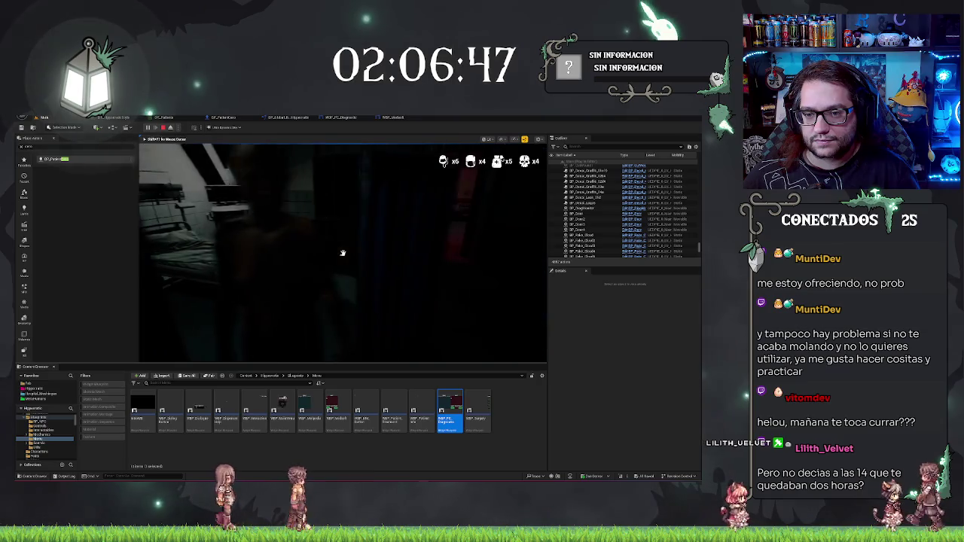
Step: Continue back to the ward, stop the play session, and steer the view to the red-lit room
click(340, 254)
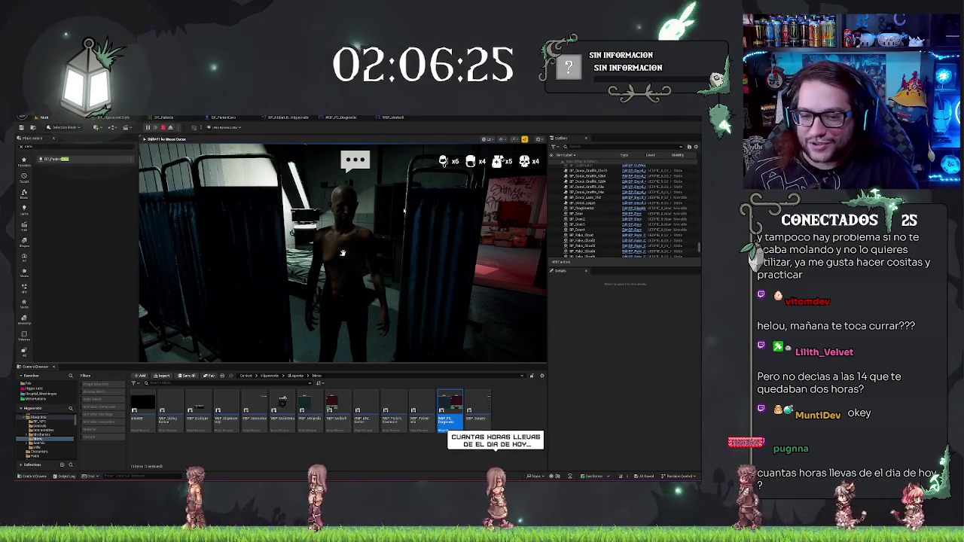
key(Escape)
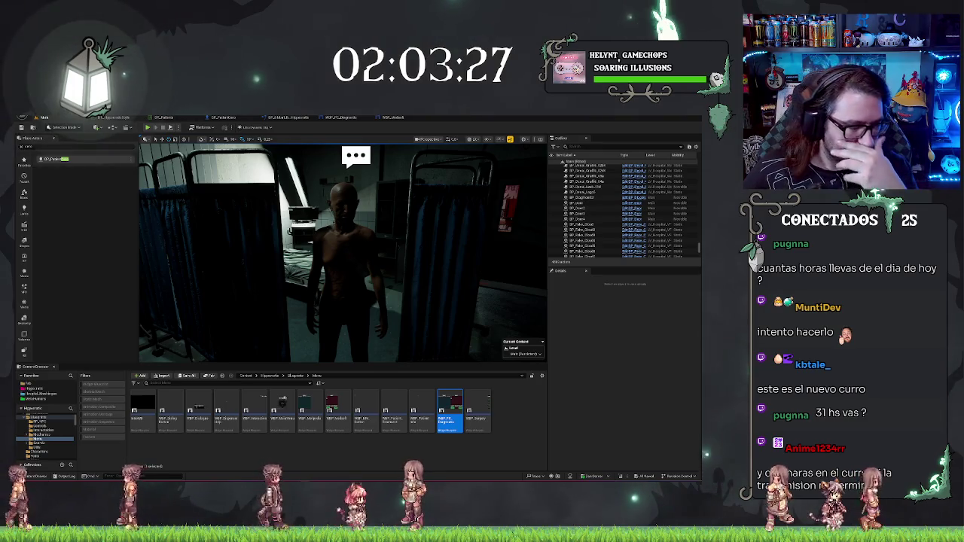
drag(399, 217, 373, 211)
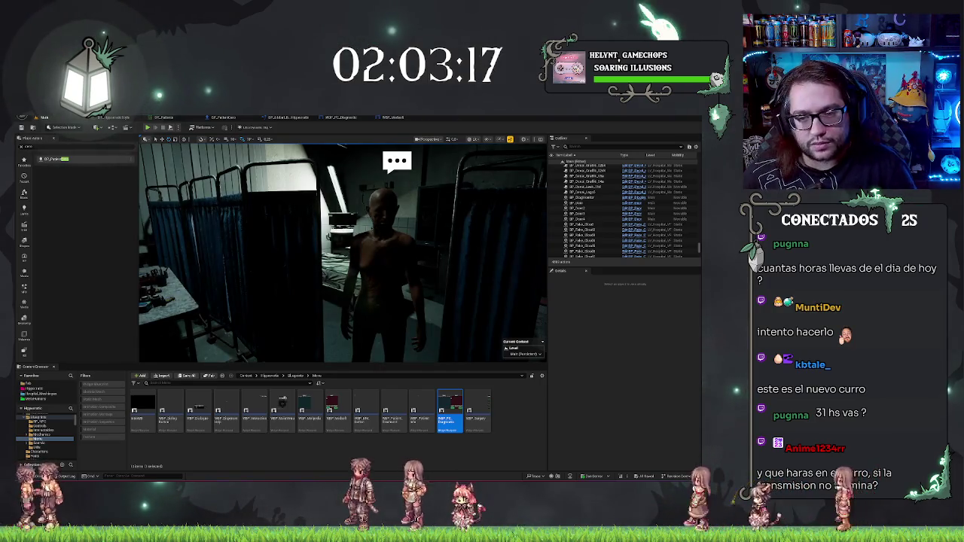
mouse_move(277, 258)
mouse_down()
mouse_move(248, 258)
mouse_move(301, 240)
mouse_up()
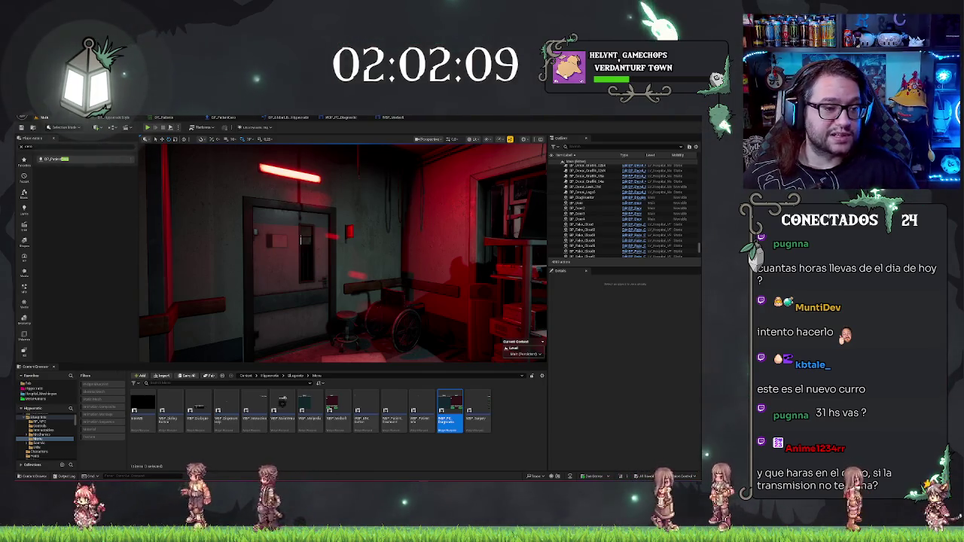
Step: Fly the view out of the red room and down the dark corridor
drag(422, 225, 422, 223)
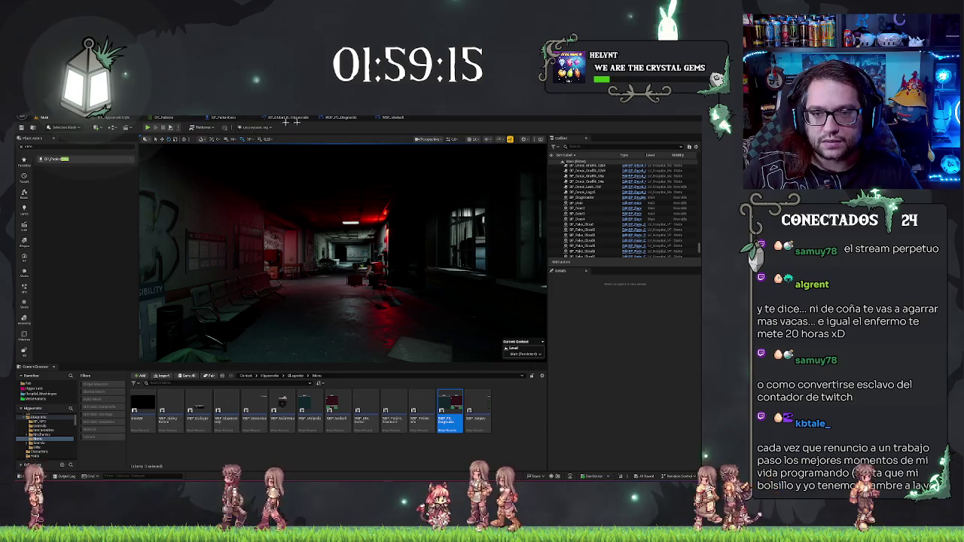
Step: Switch to the WBP_PC_Diagnostic blueprint's event graph
click(359, 118)
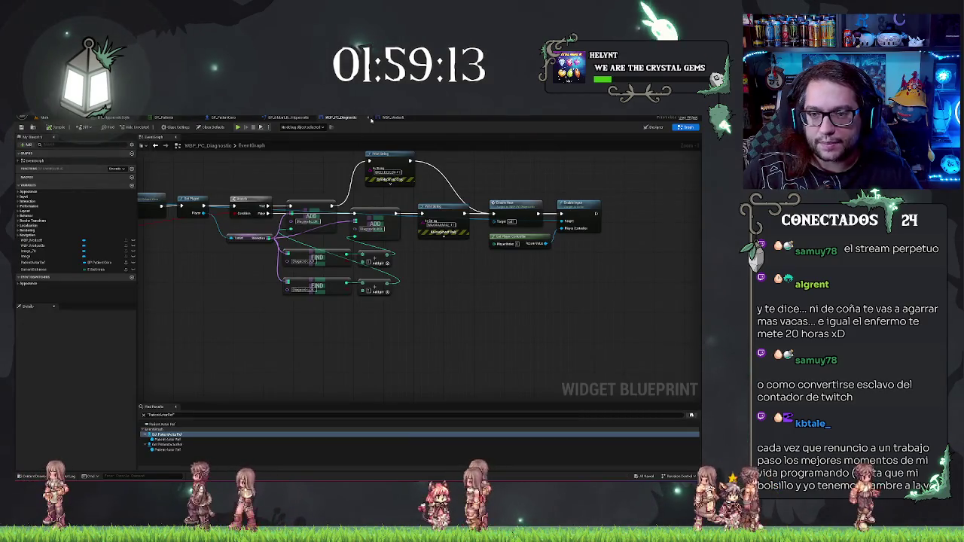
Step: Select the Get Player and Disable Input nodes in WBP_PC_Diagnostic, then select all nodes in WBP_Medsoft
scroll(453, 287, down, 5)
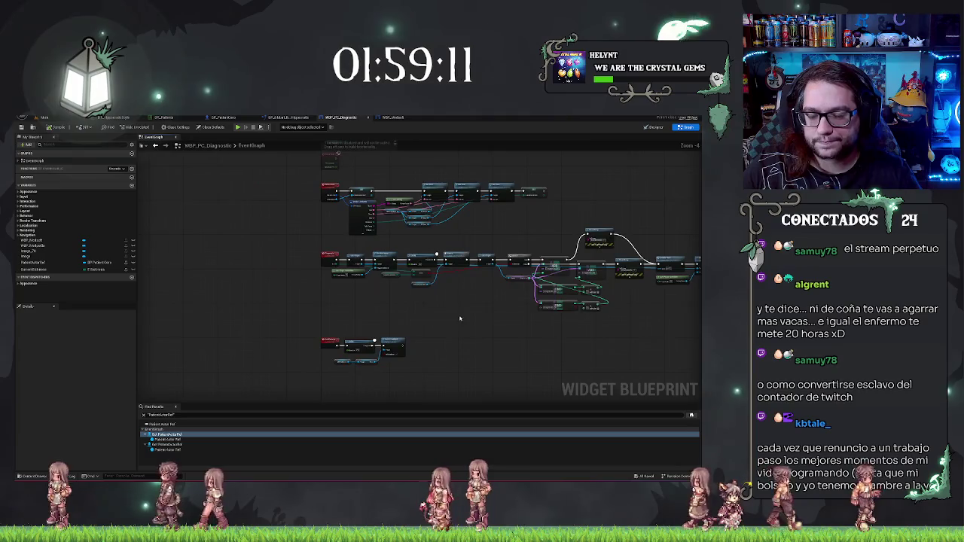
scroll(453, 288, up, 3)
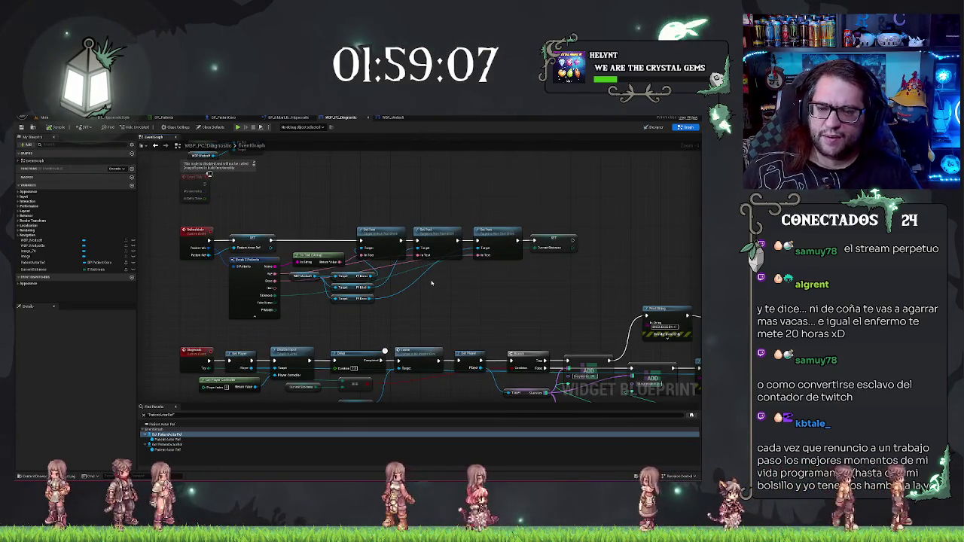
mouse_move(473, 260)
mouse_down()
mouse_move(508, 211)
mouse_move(562, 79)
mouse_up()
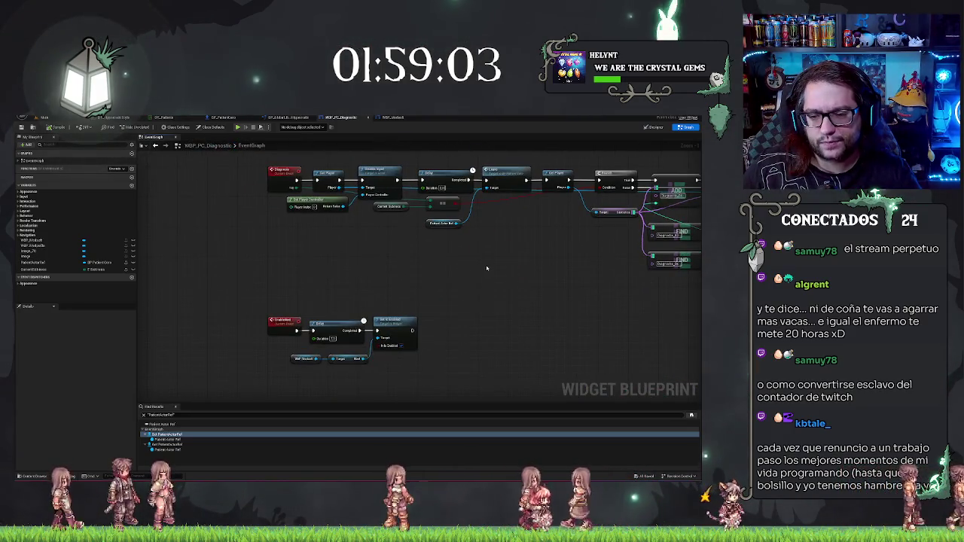
drag(473, 253, 431, 402)
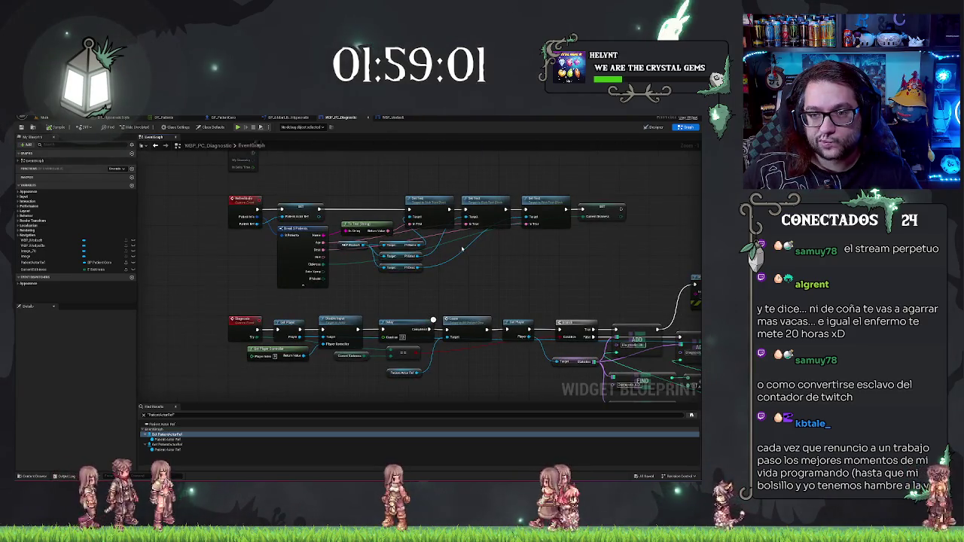
mouse_move(434, 243)
mouse_down()
mouse_move(420, 273)
mouse_move(469, 256)
mouse_up()
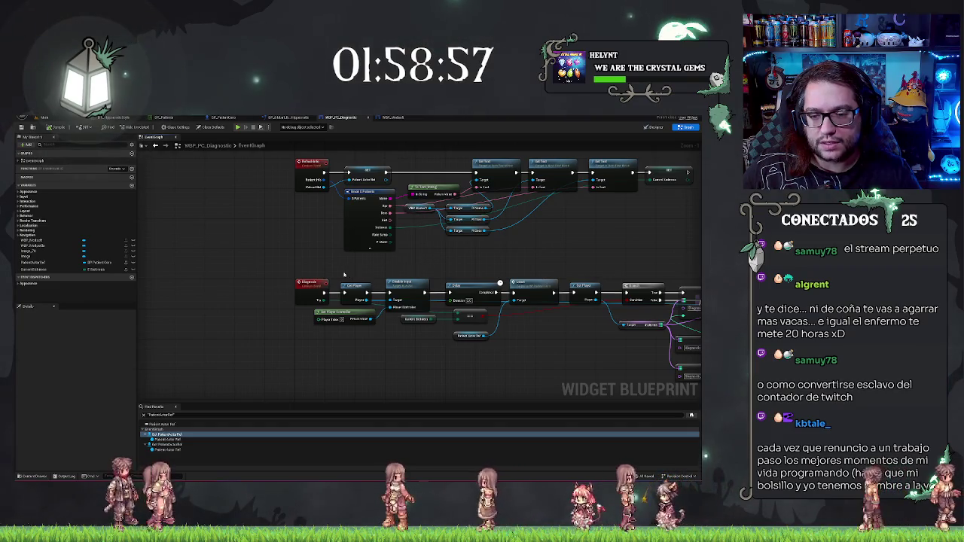
drag(342, 273, 393, 334)
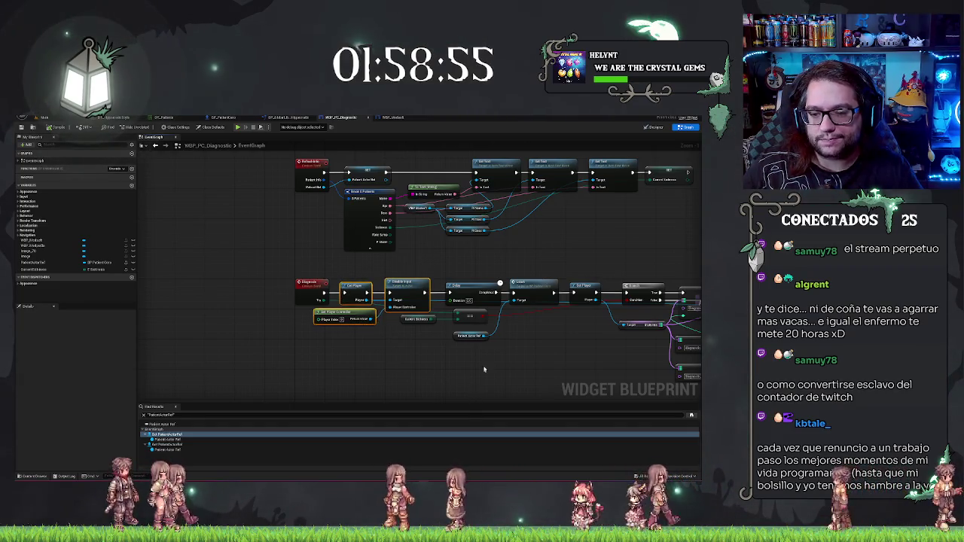
drag(484, 369, 249, 333)
mouse_move(334, 370)
mouse_down()
mouse_move(379, 335)
mouse_move(437, 354)
mouse_up()
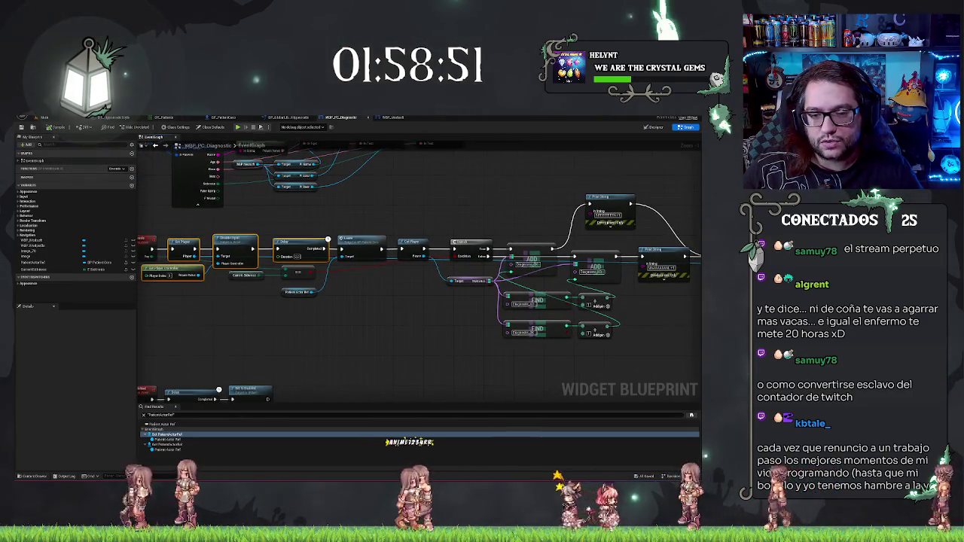
drag(692, 358, 484, 350)
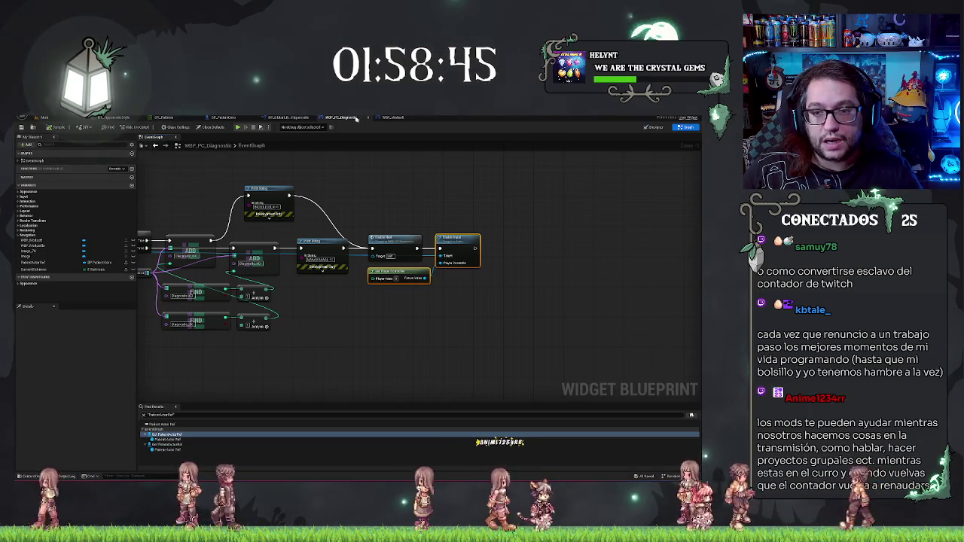
click(393, 116)
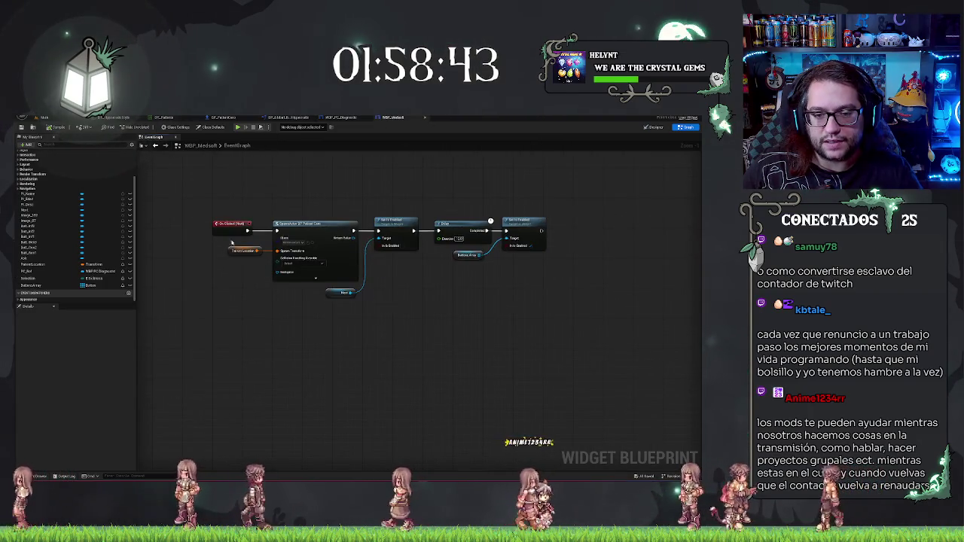
key(ctrl+a)
Step: Shift the spawn nodes right and line up the pasted Get Player, Disable Input and Delay nodes
drag(314, 224, 390, 224)
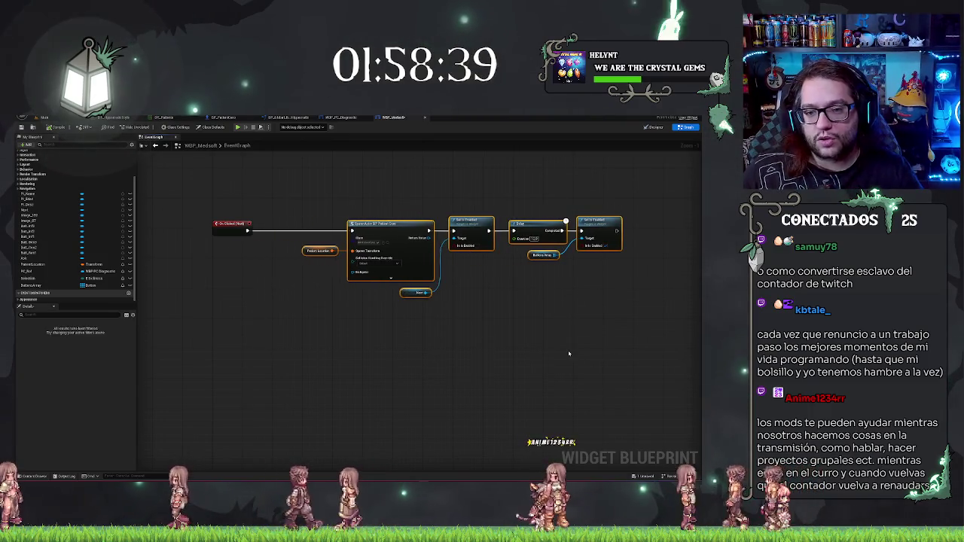
click(296, 352)
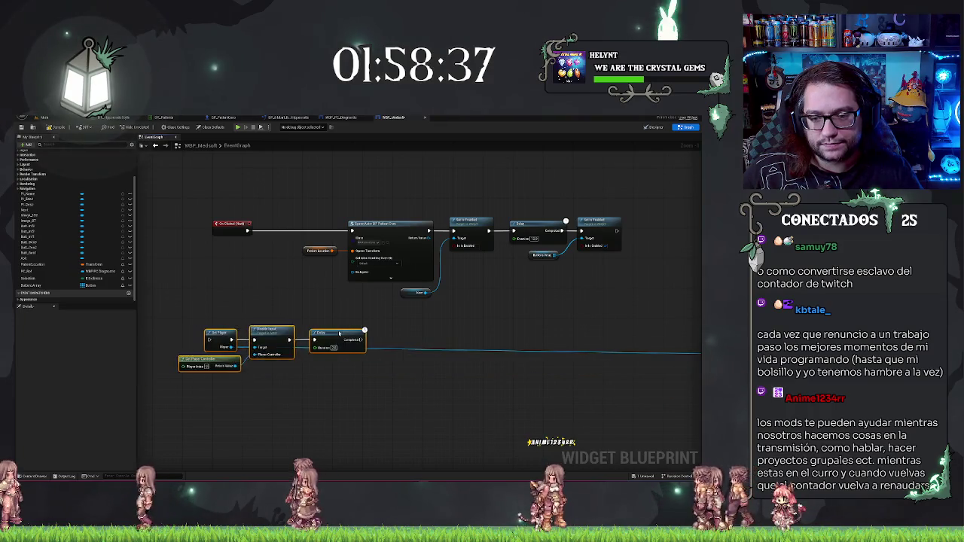
drag(344, 329, 344, 311)
mouse_move(300, 196)
mouse_down()
mouse_move(437, 284)
mouse_move(624, 301)
mouse_move(603, 300)
mouse_up()
drag(391, 223, 460, 224)
drag(203, 282, 384, 325)
drag(297, 297, 336, 220)
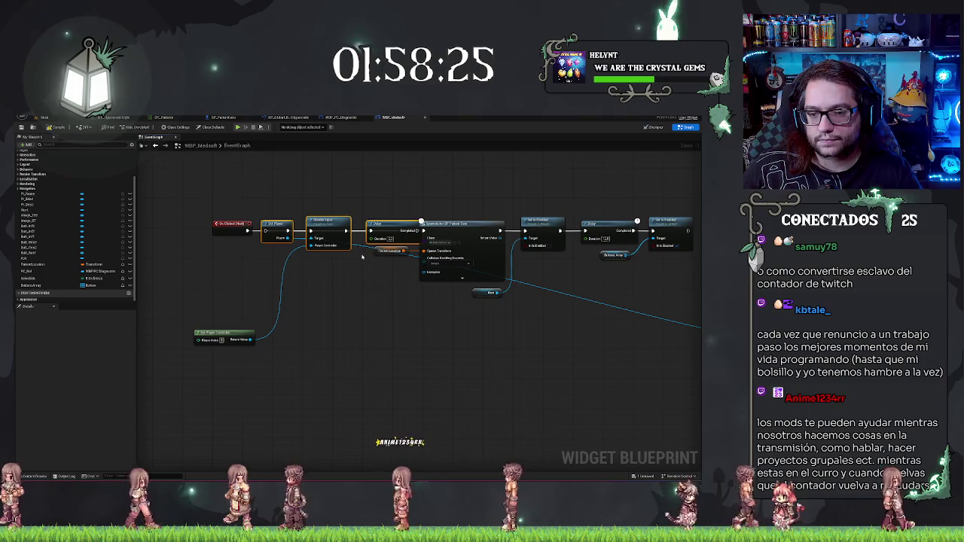
Step: Wire Delay Completed into SpawnActor, undoing a trial move of the input nodes
mouse_move(399, 240)
mouse_down()
mouse_move(520, 285)
mouse_move(693, 299)
mouse_up()
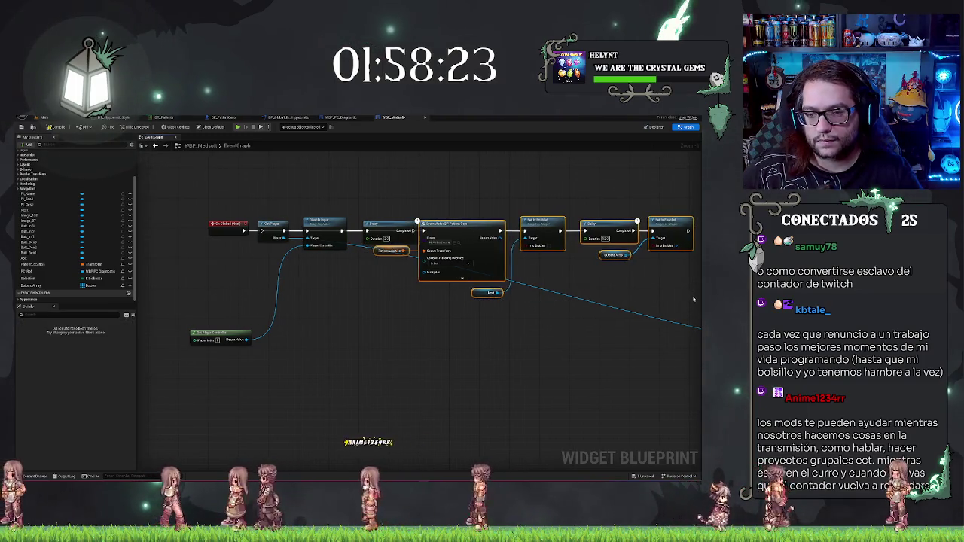
key(Right)
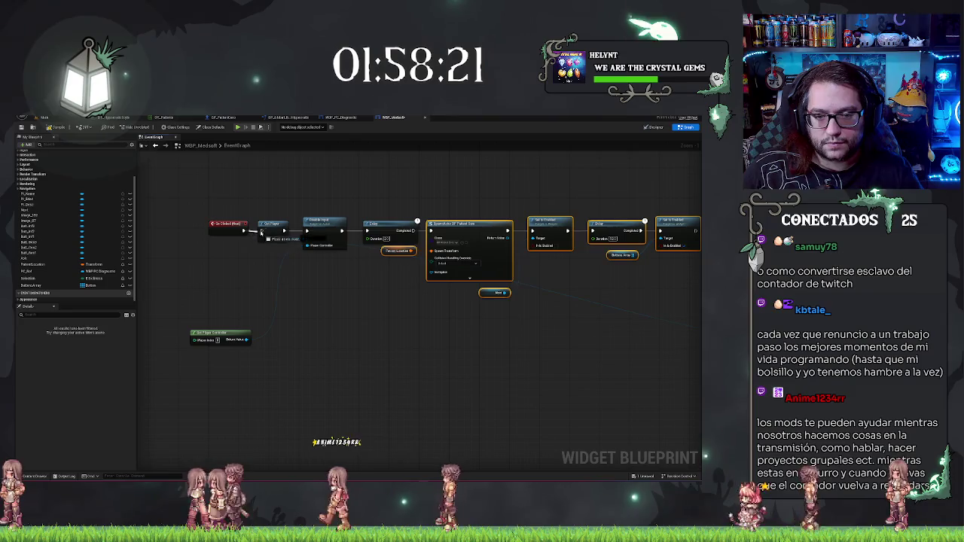
drag(410, 231, 437, 232)
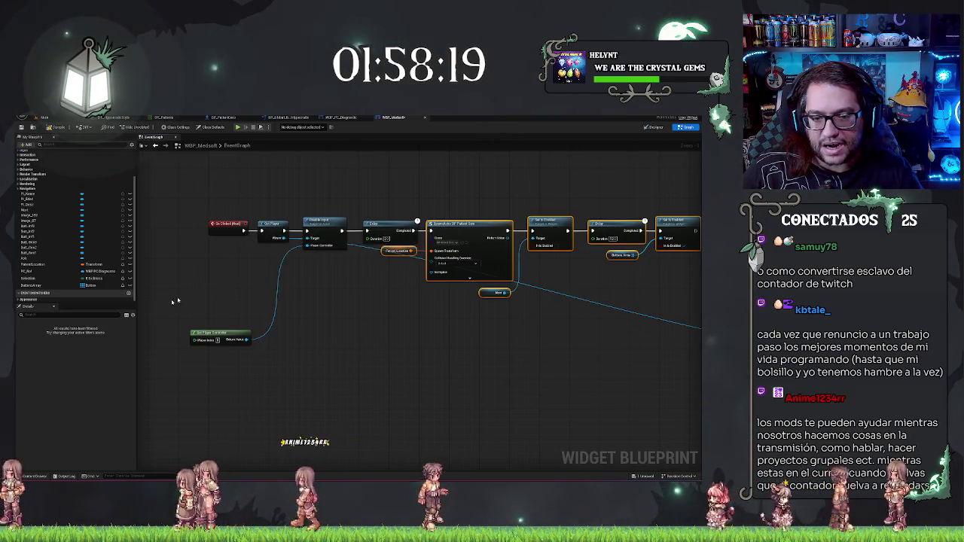
mouse_move(209, 331)
mouse_down()
mouse_move(235, 259)
mouse_move(316, 229)
mouse_move(585, 280)
mouse_up()
mouse_move(650, 281)
mouse_down()
mouse_move(602, 205)
mouse_move(561, 177)
mouse_move(538, 174)
mouse_move(499, 189)
mouse_up()
key(ctrl+z)
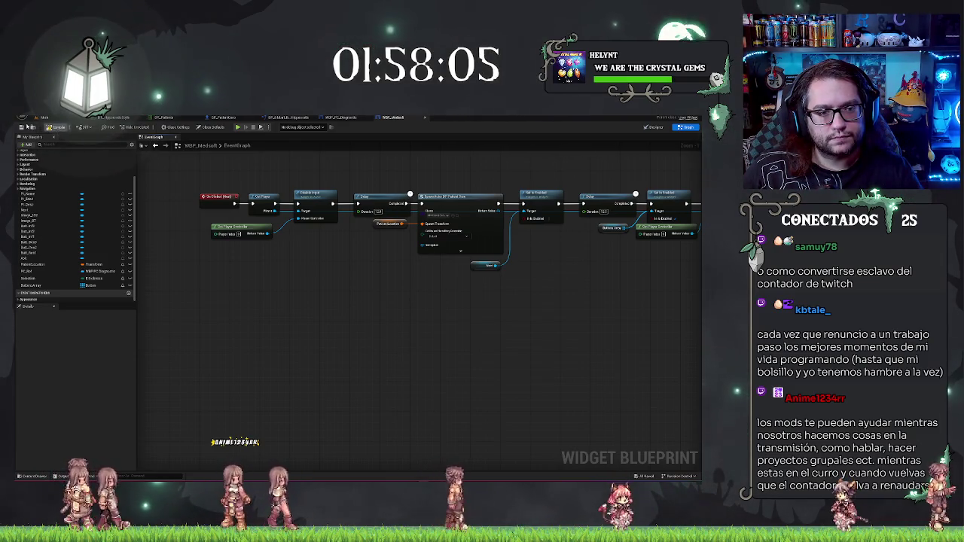
drag(356, 312, 296, 323)
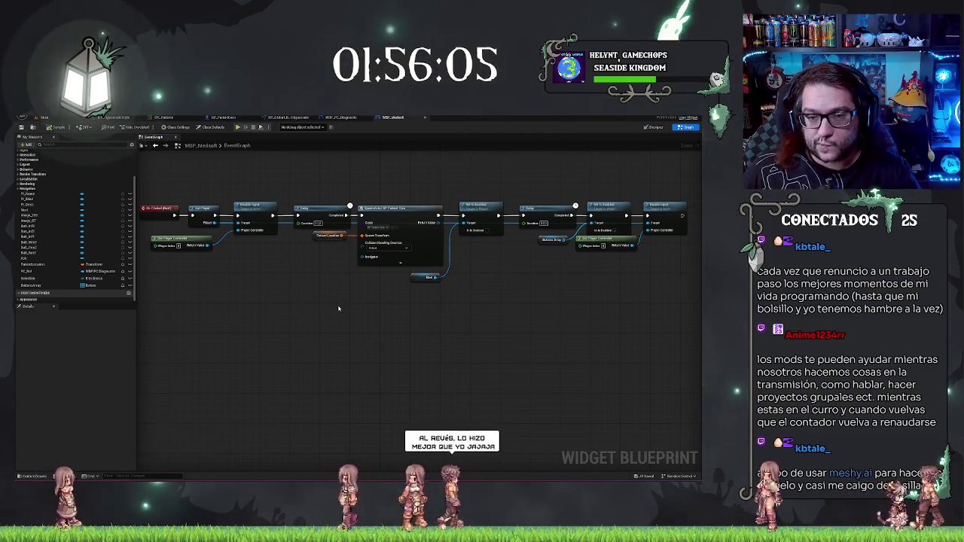
Step: Review the full WBP_Medsoft click chain, then go back to the main level editor
drag(351, 310, 470, 340)
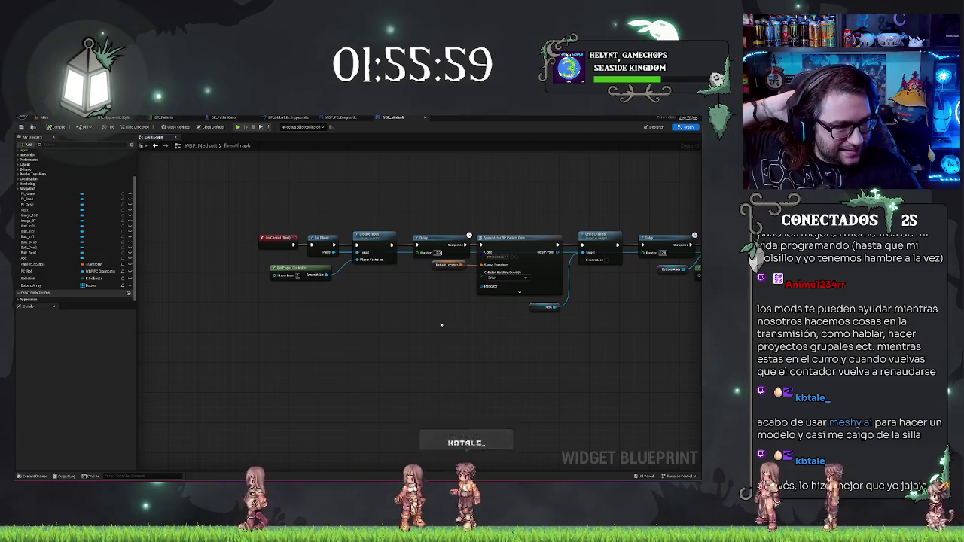
drag(440, 325, 350, 322)
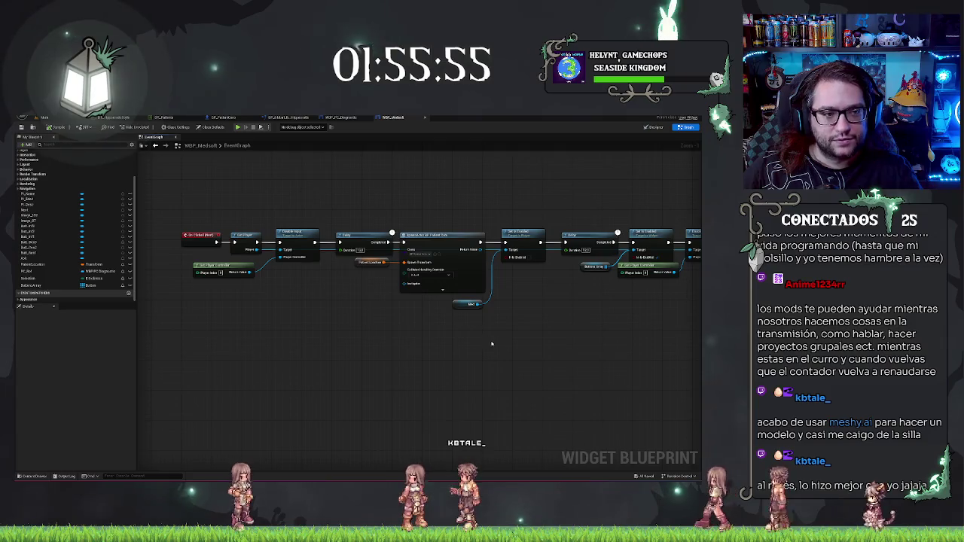
scroll(376, 344, down, 5)
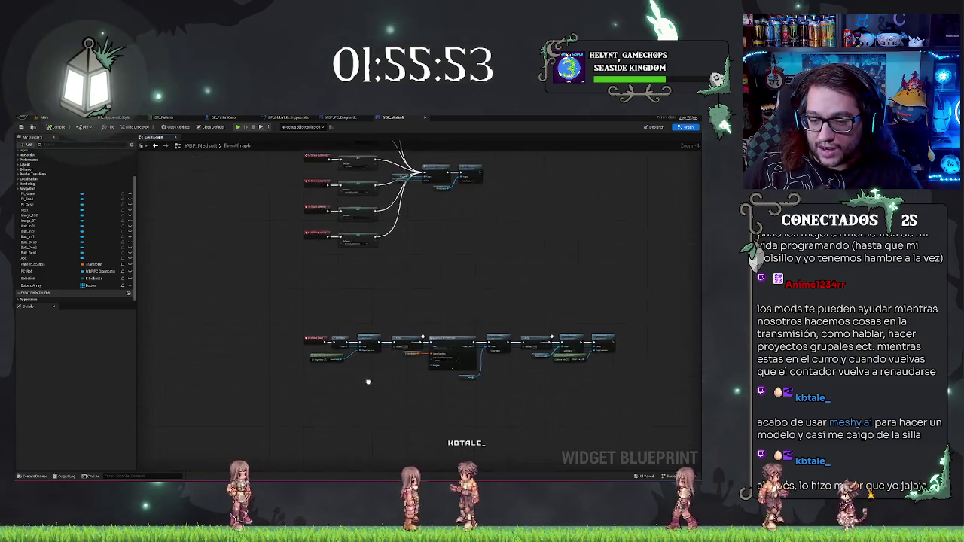
drag(430, 222, 429, 345)
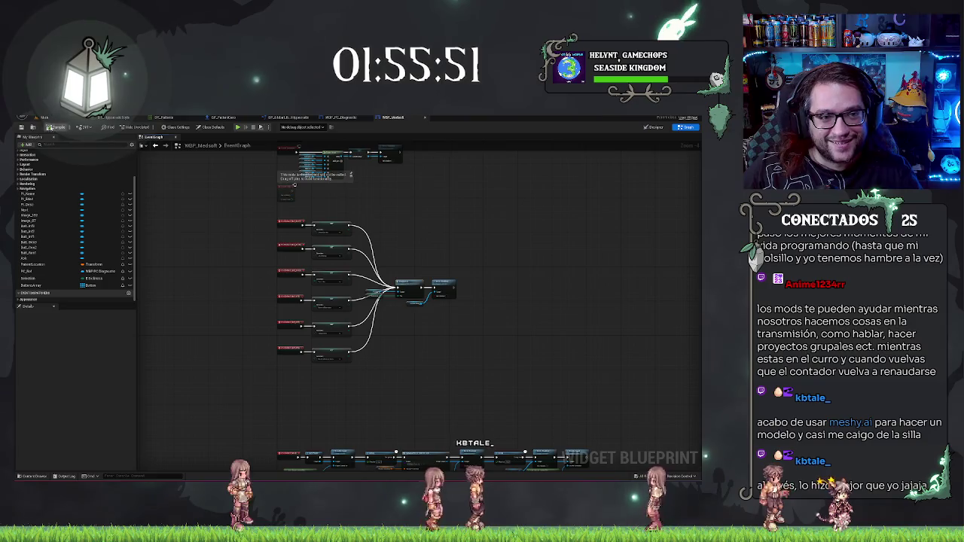
drag(488, 327, 463, 200)
scroll(486, 247, up, 3)
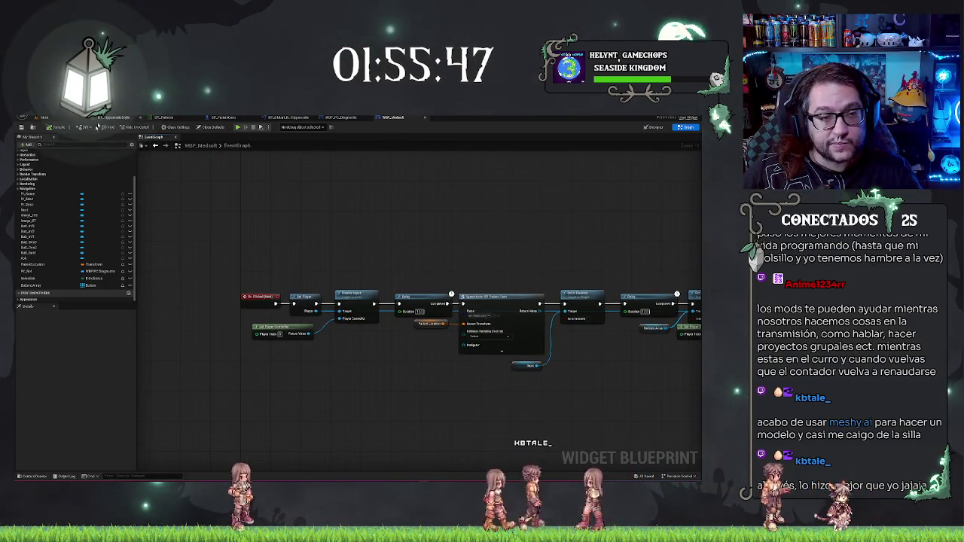
click(43, 118)
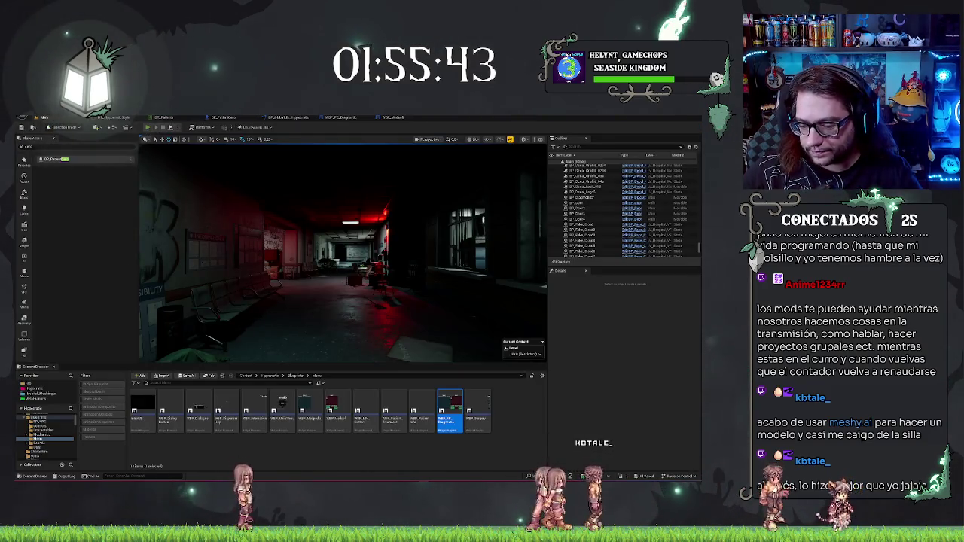
Step: Play-test the level by walking to the desk and using the computer to open Medsoft
key(alt+p)
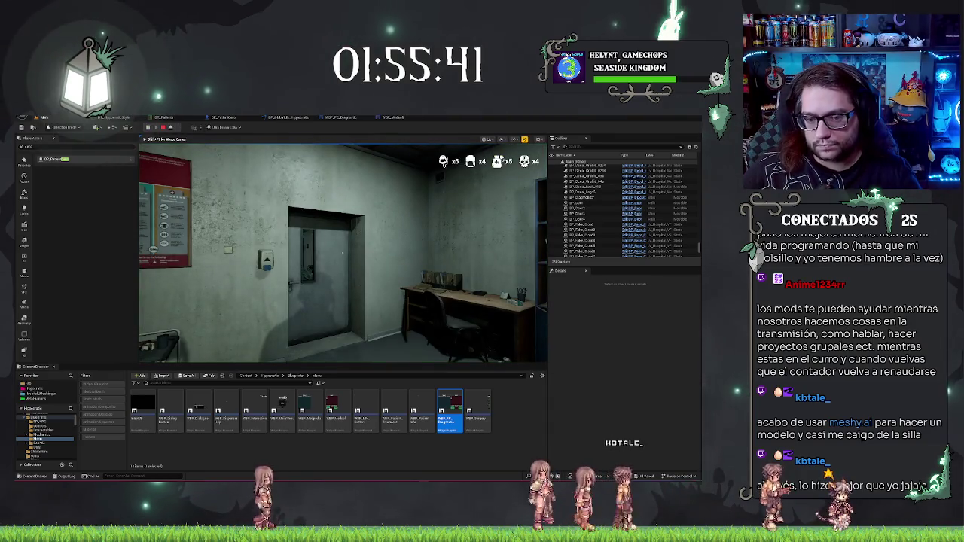
key(w)
key(w)
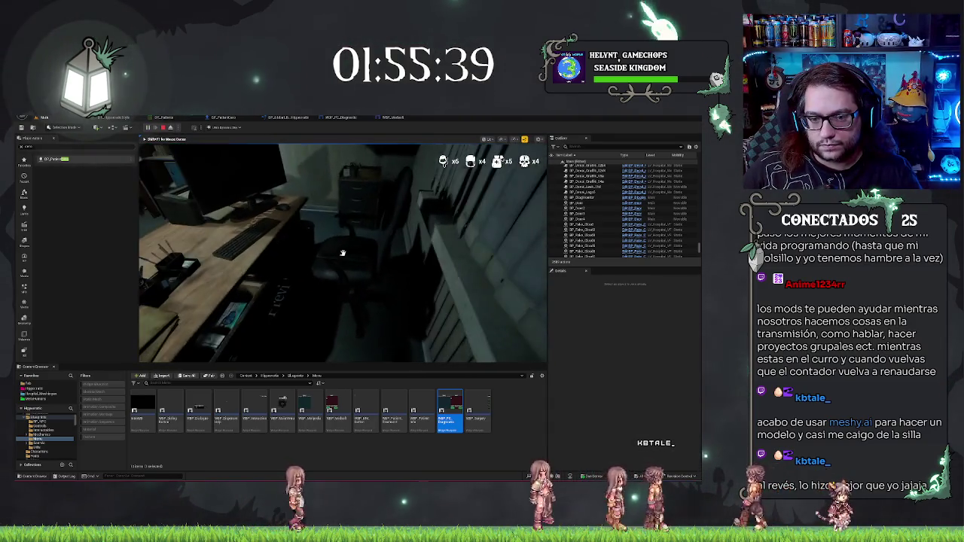
mouse_move(342, 254)
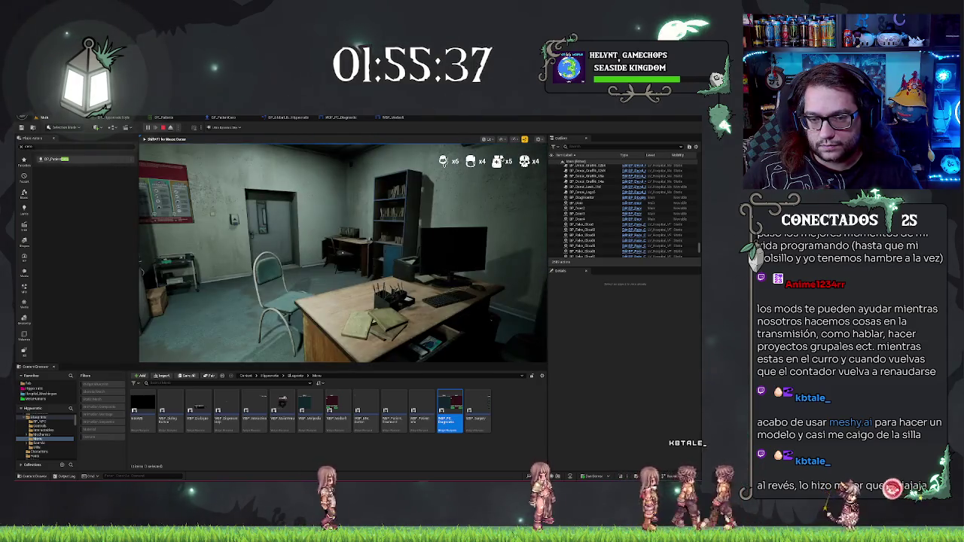
key(w)
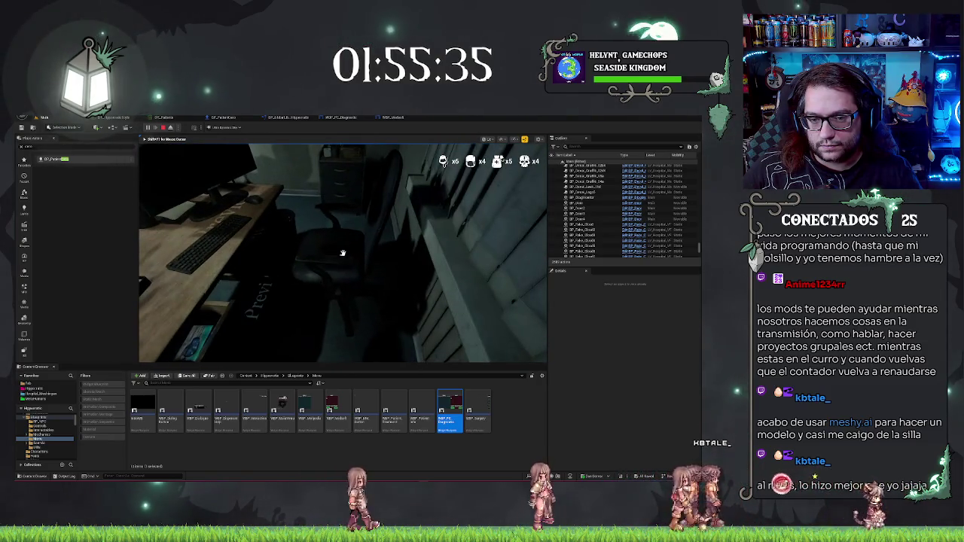
click(342, 254)
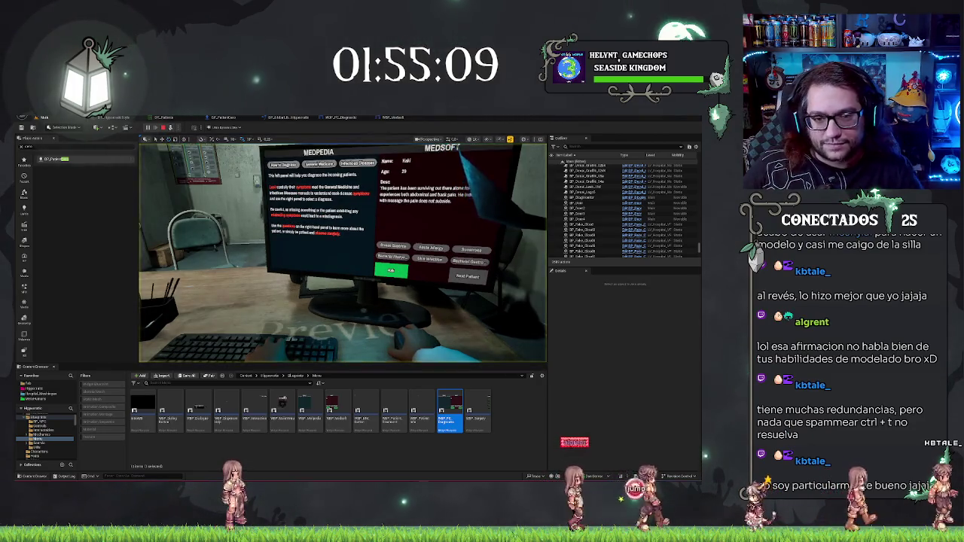
Step: Stop the play session and reopen the WBP_Medsoft event graph
key(F8)
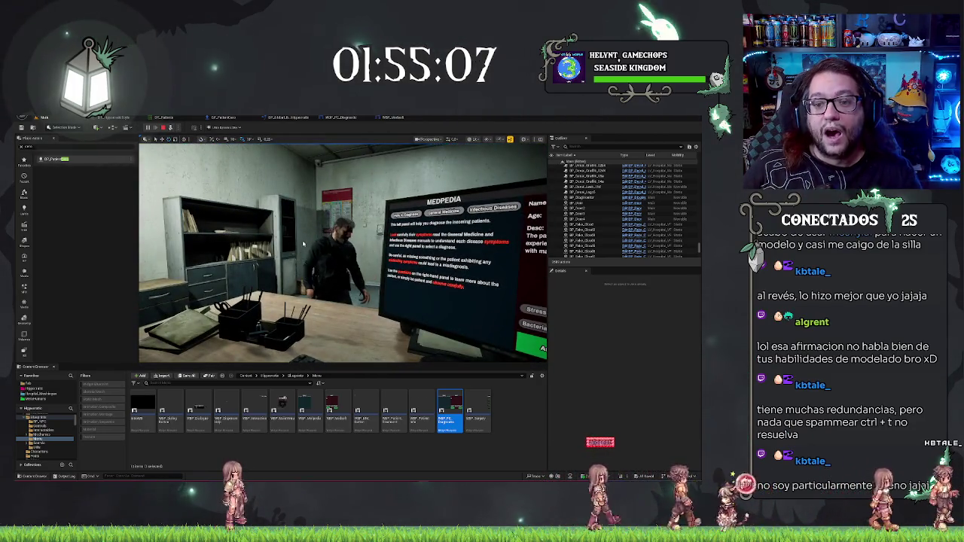
key(Escape)
click(395, 118)
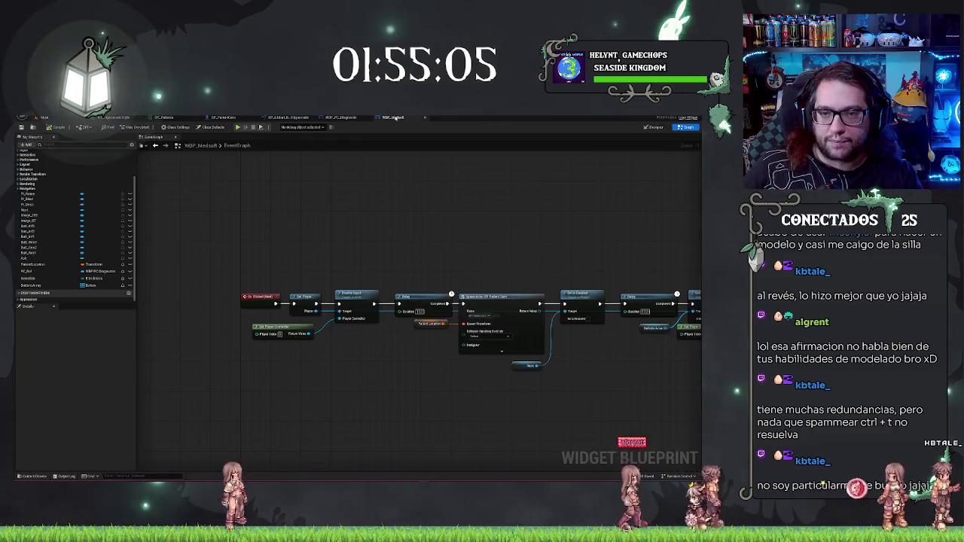
Step: Delete the Delay before the patient spawn and shift SpawnActor and later nodes left
drag(395, 239, 325, 243)
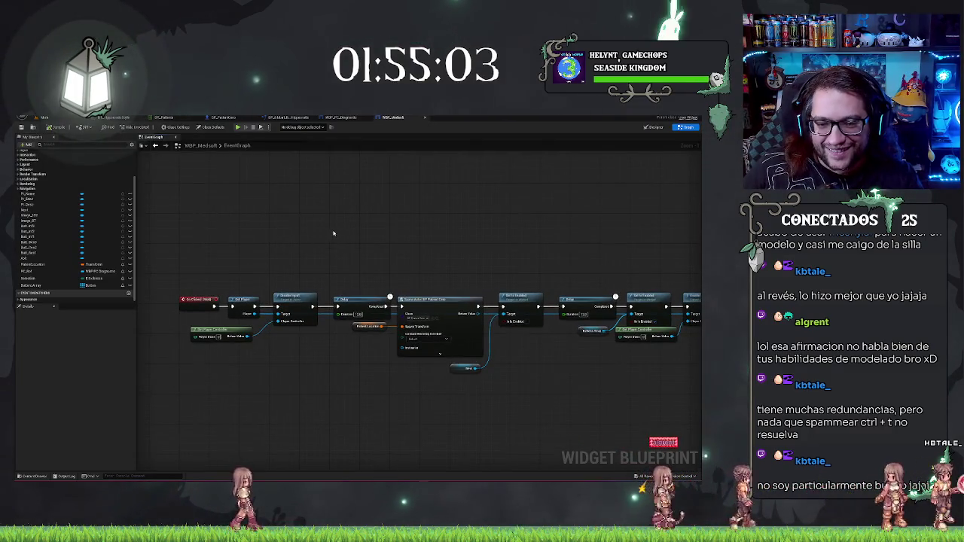
drag(369, 212, 280, 199)
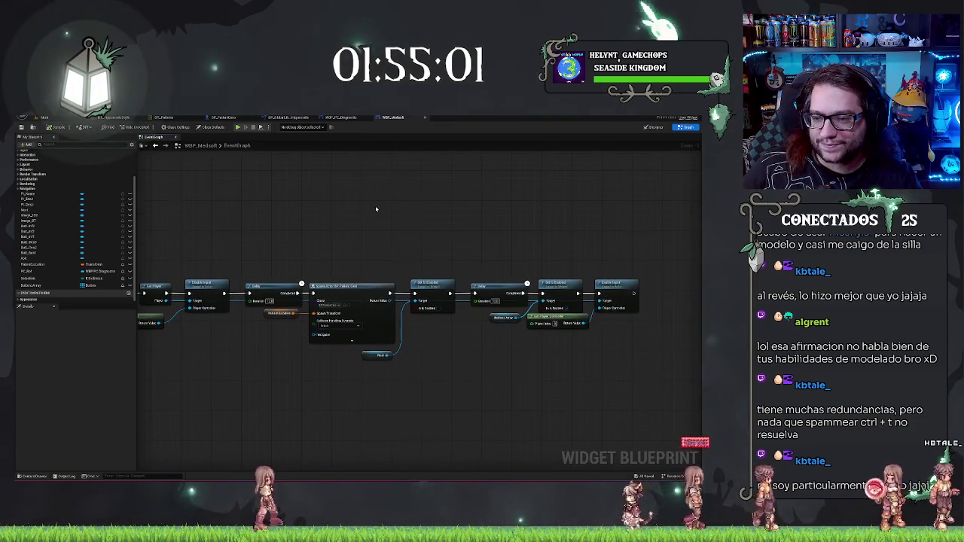
drag(331, 224, 366, 201)
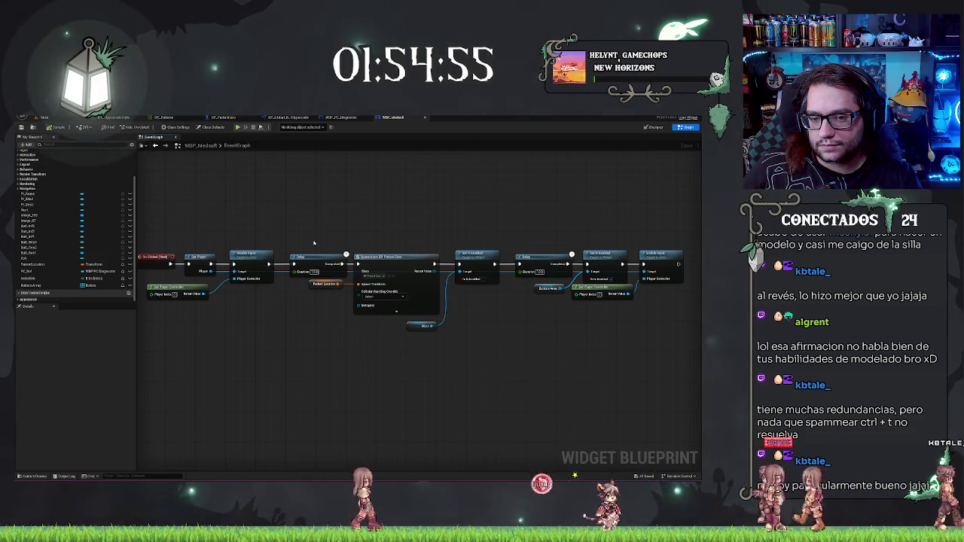
key(Delete)
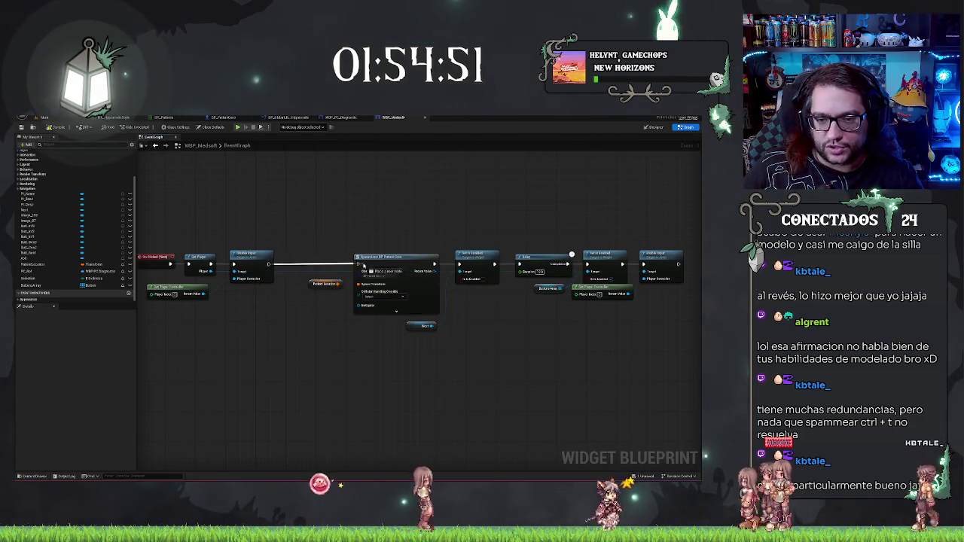
drag(308, 209, 609, 370)
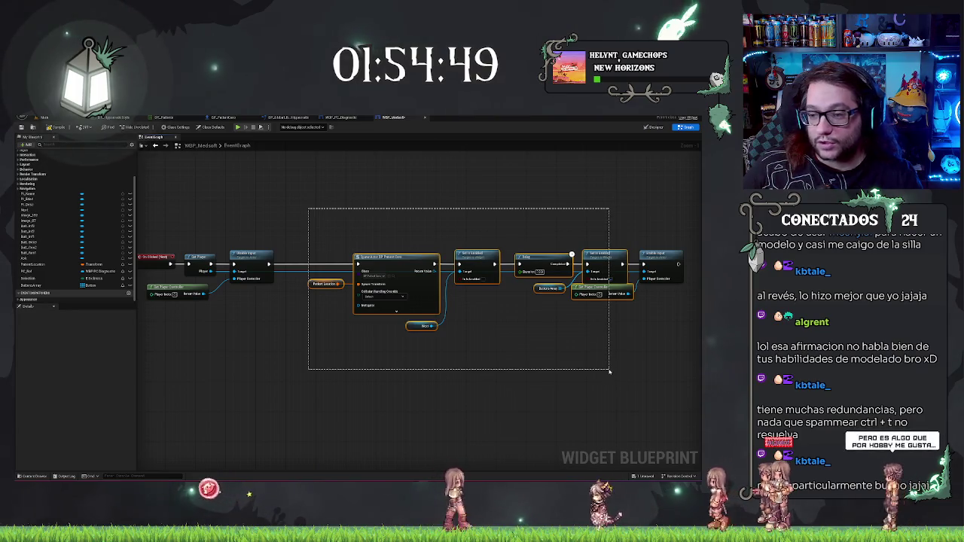
mouse_move(597, 289)
mouse_down()
mouse_move(544, 289)
mouse_move(588, 289)
mouse_move(578, 289)
mouse_up()
Step: Paste a Delay before Enable Input and move Patient Location below Player Controller
key(ctrl+v)
mouse_move(590, 226)
mouse_down()
mouse_move(590, 263)
mouse_move(643, 264)
mouse_up()
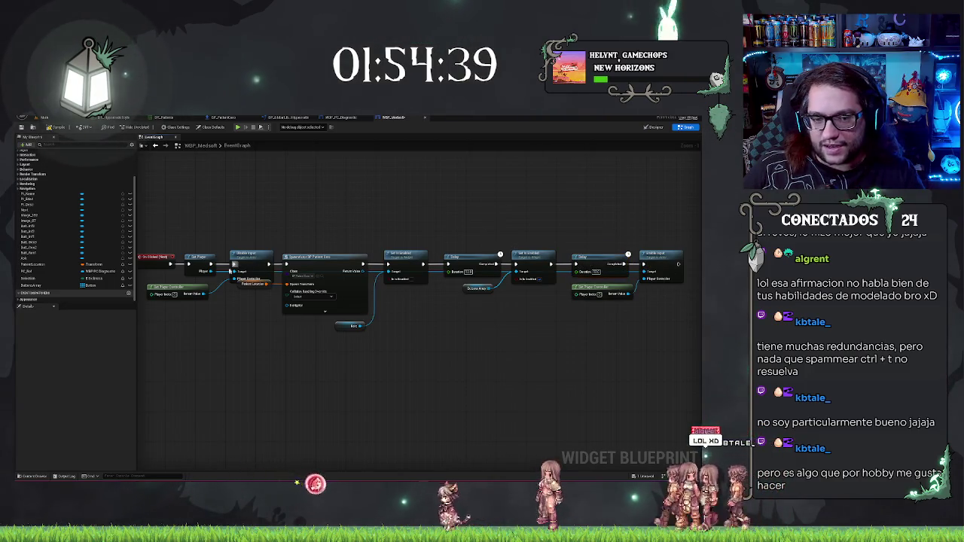
drag(238, 283, 240, 298)
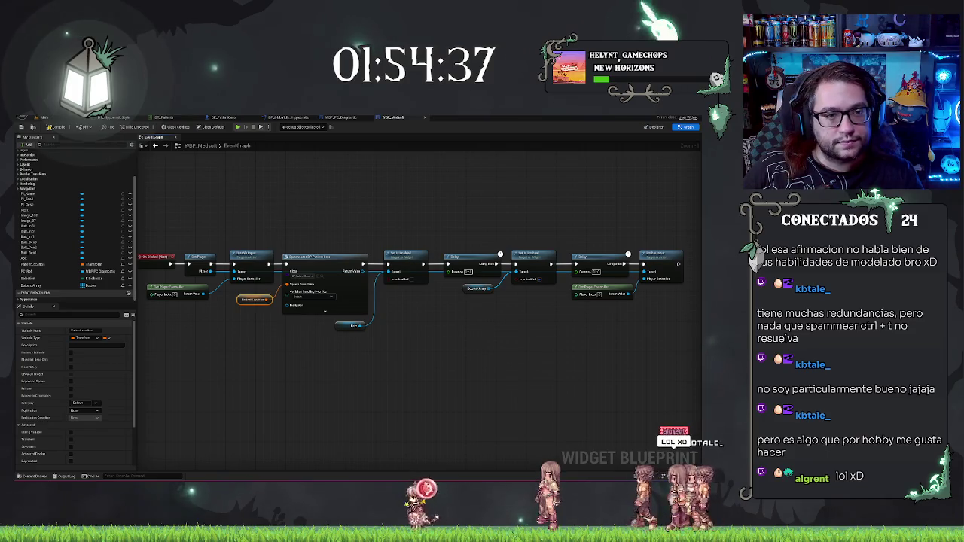
click(62, 118)
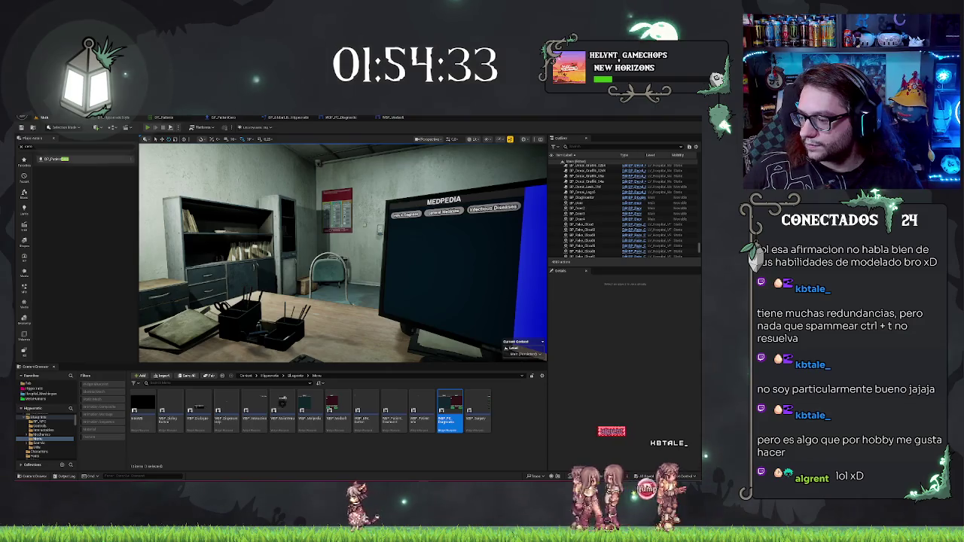
Step: Play-test the level, walking to the desk until Medsoft shows a patient's details, then stop PIE
key(alt+p)
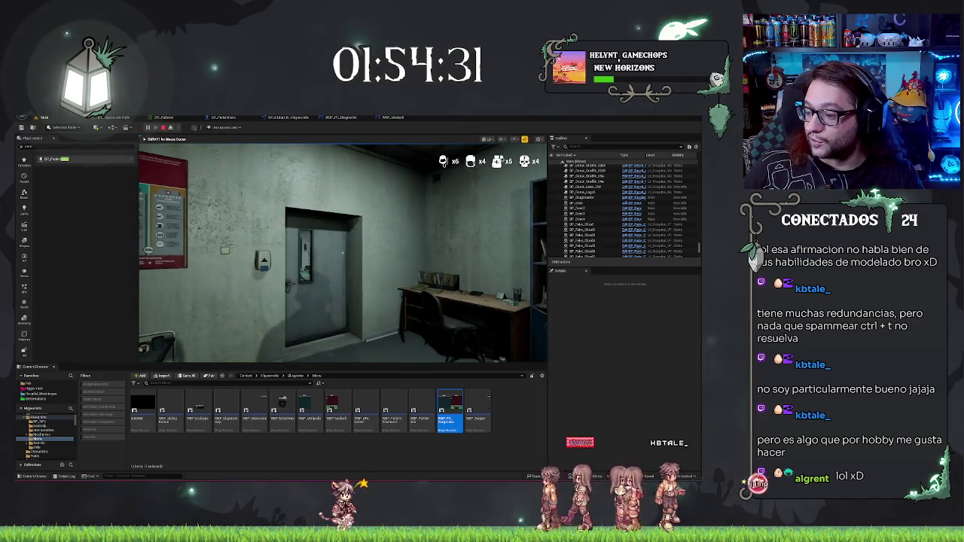
key(d)
key(a)
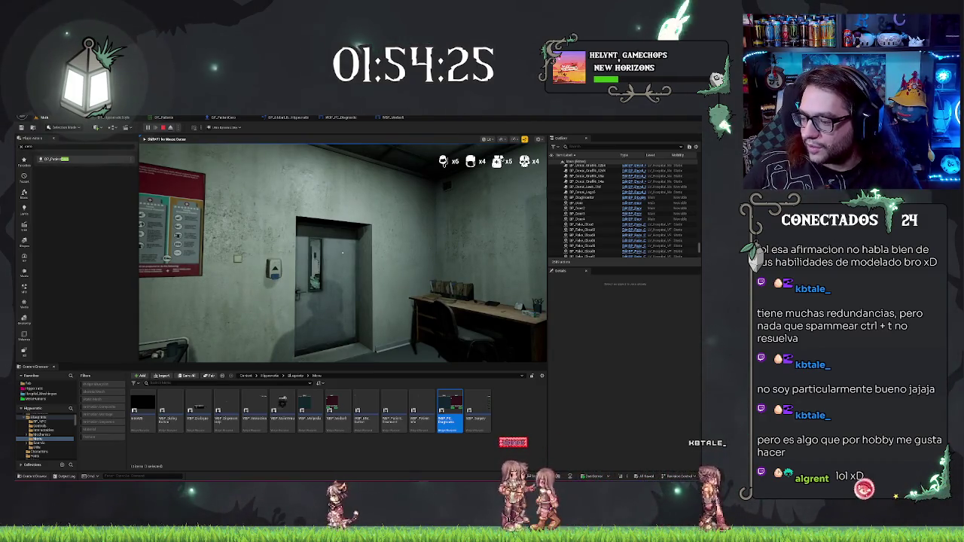
key(d)
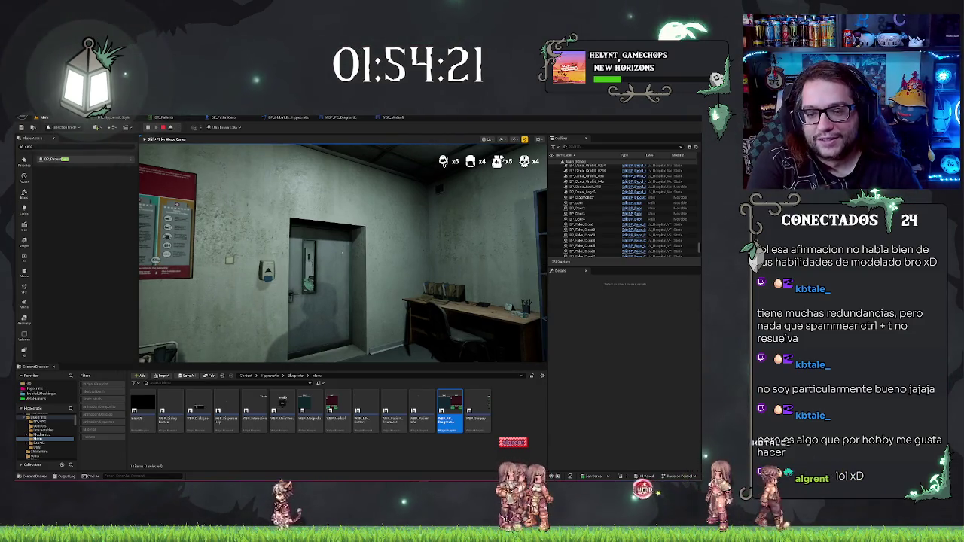
key(w)
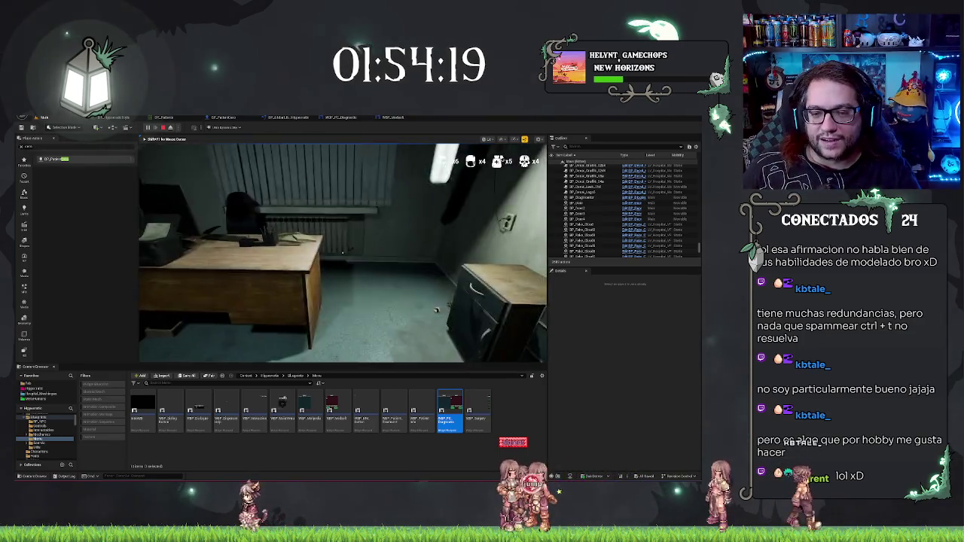
key(w)
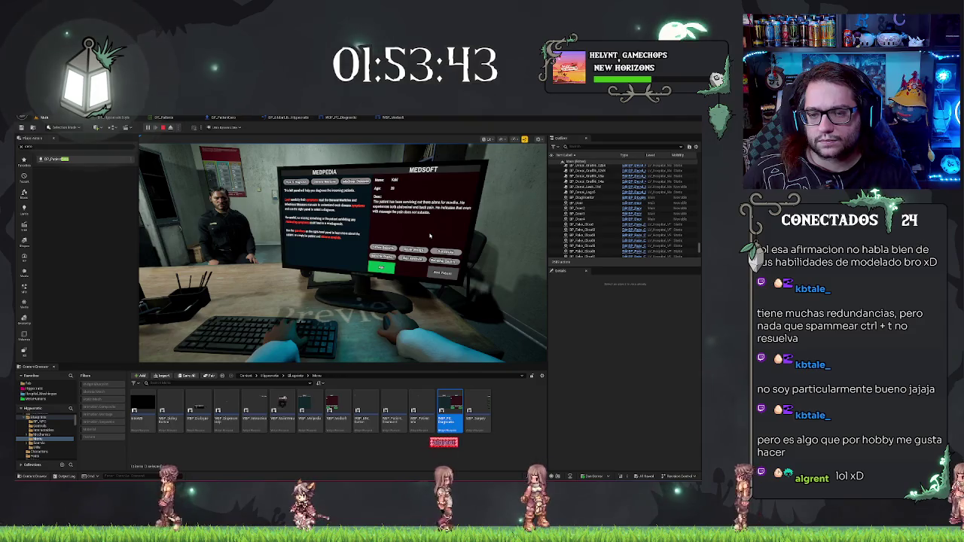
key(Escape)
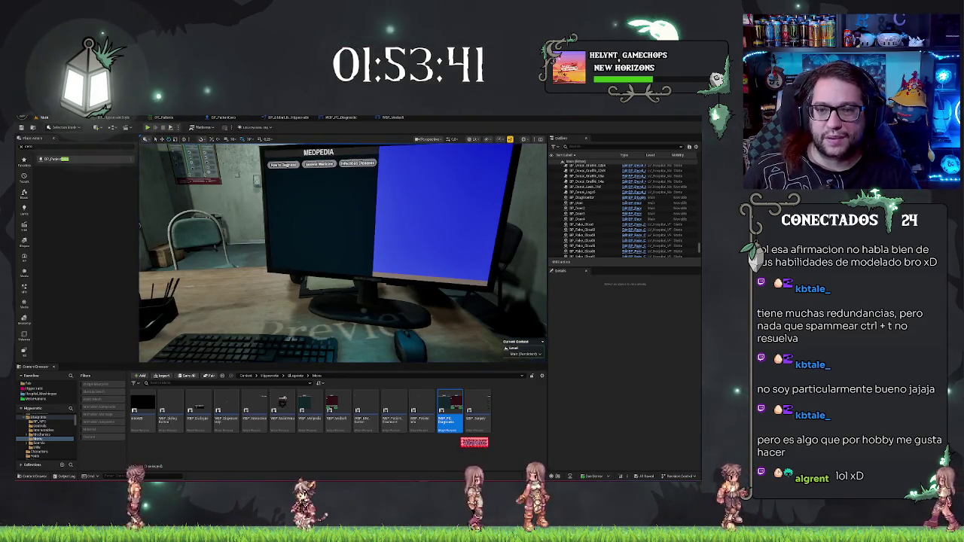
Step: Review the WBP_PC_Diagnostic event graph and designer, then switch to the WBP_Medsoft designer view
click(400, 119)
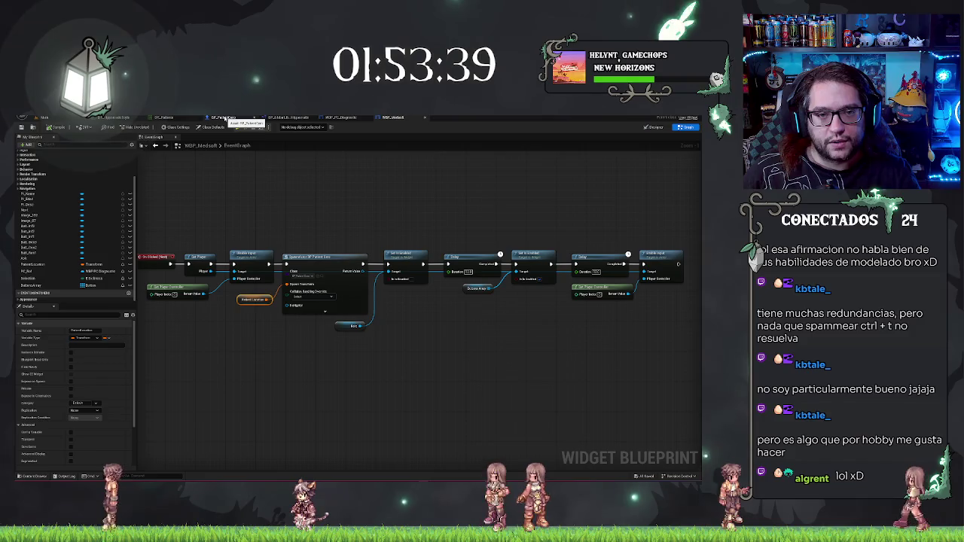
click(343, 118)
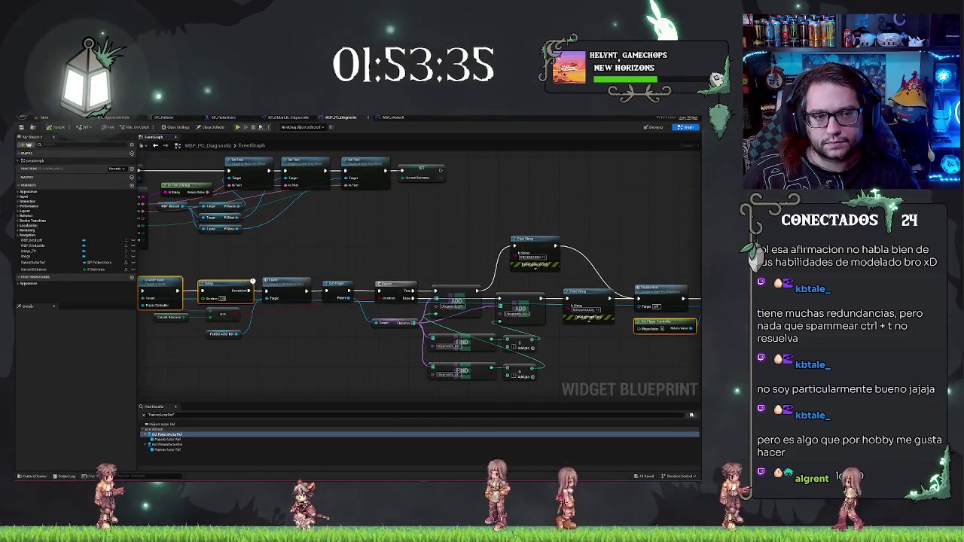
scroll(348, 224, down, 4)
drag(349, 224, 435, 239)
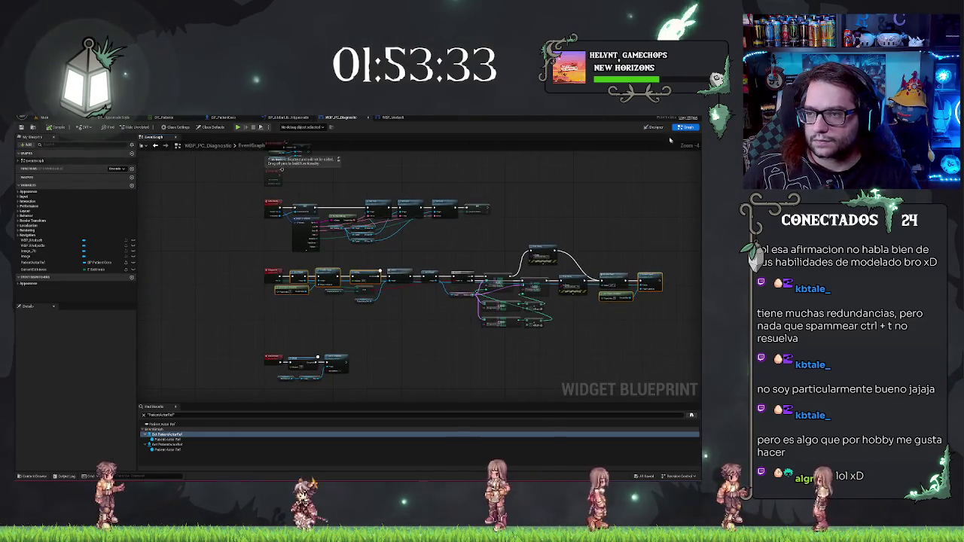
click(653, 127)
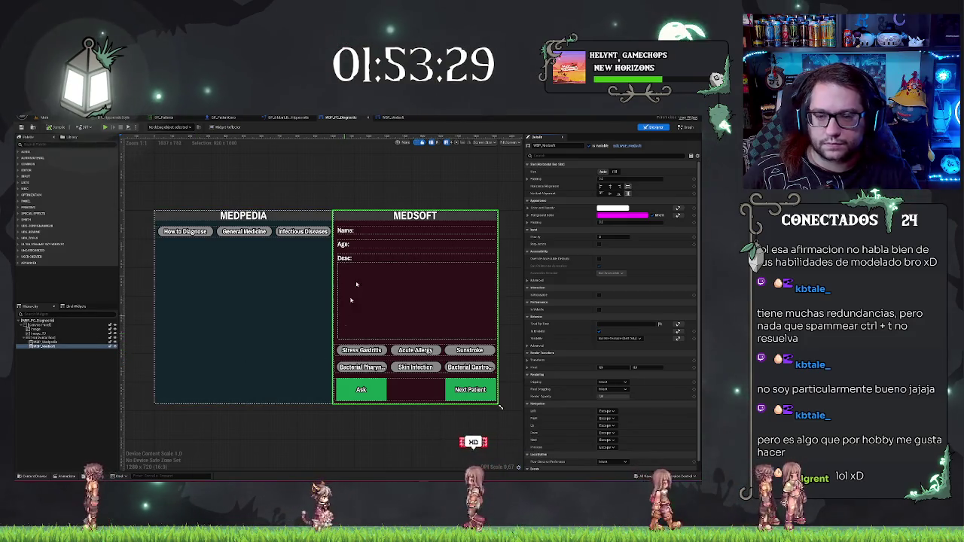
click(685, 126)
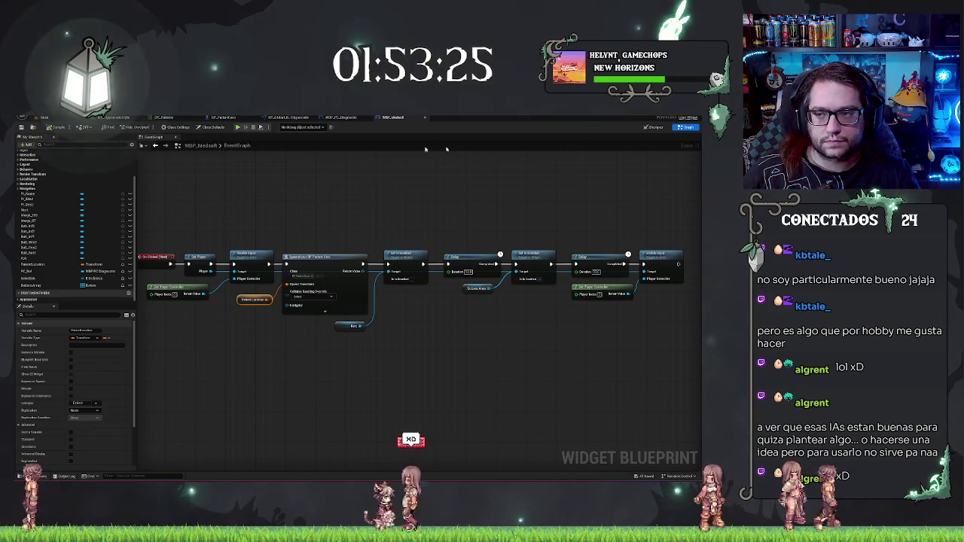
click(654, 126)
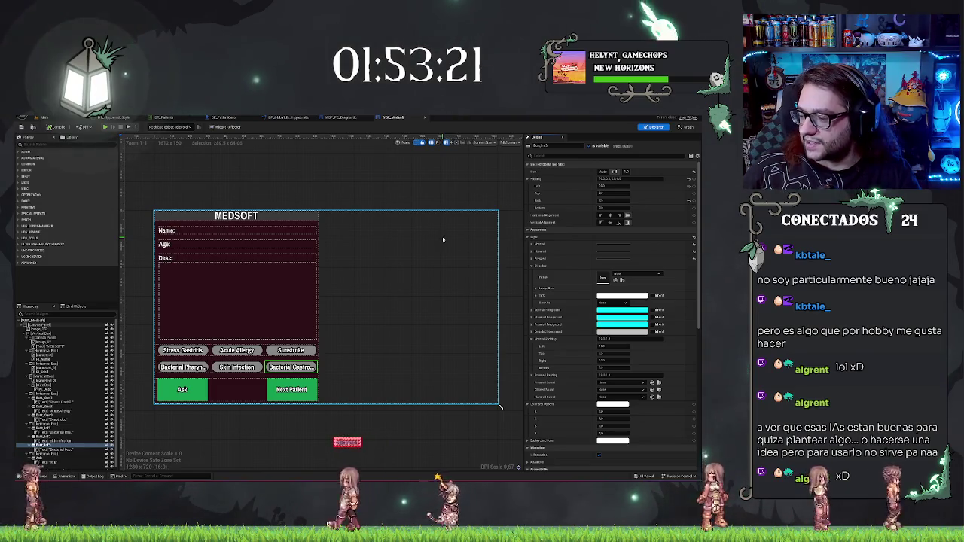
Step: Select all six diagnosis buttons, from Stress Gastritis to Acute Allergy, and give them a new grey tint
click(340, 187)
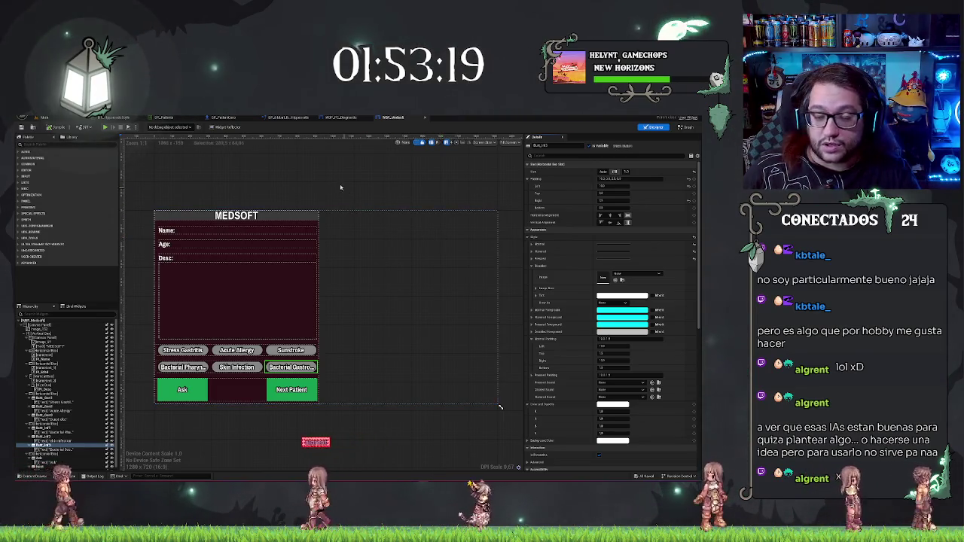
drag(171, 351, 293, 286)
scroll(293, 282, up, 2)
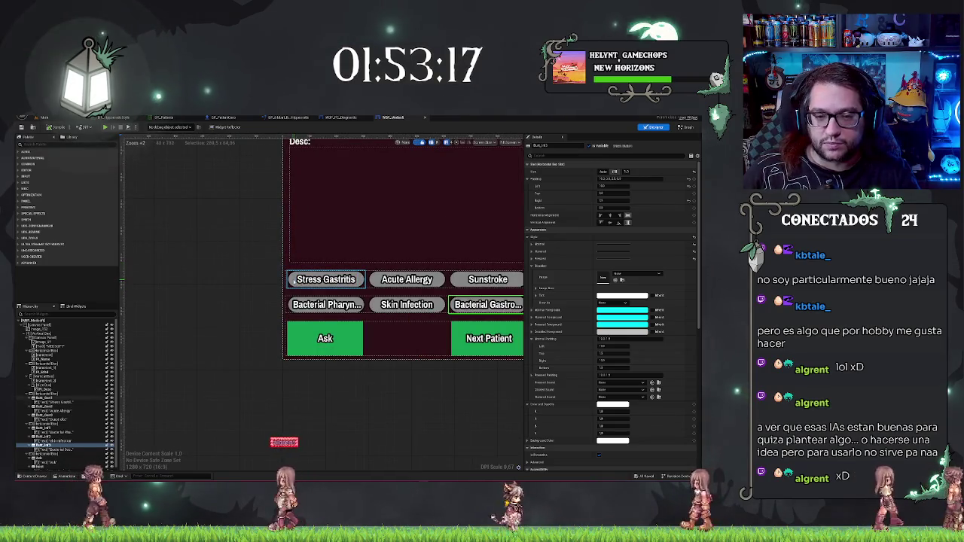
click(293, 280)
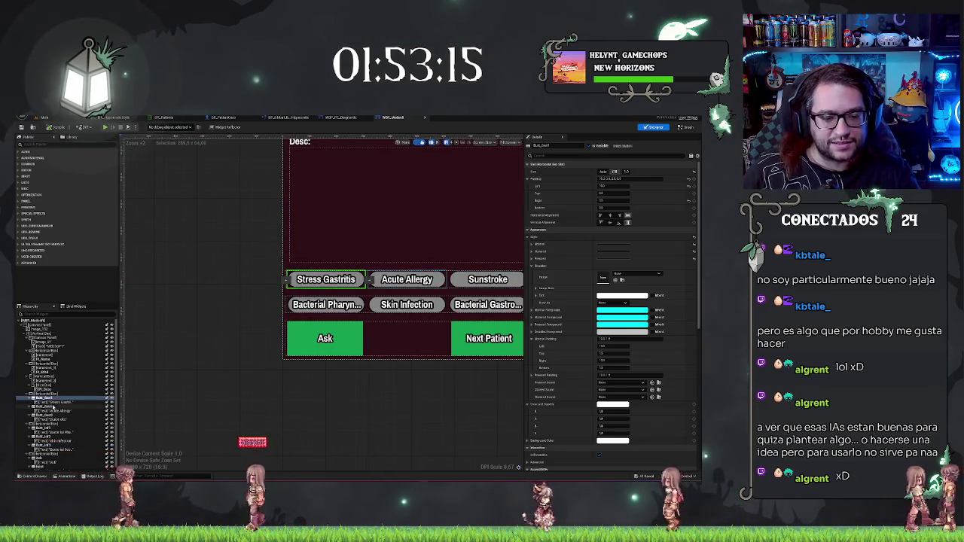
click(51, 406)
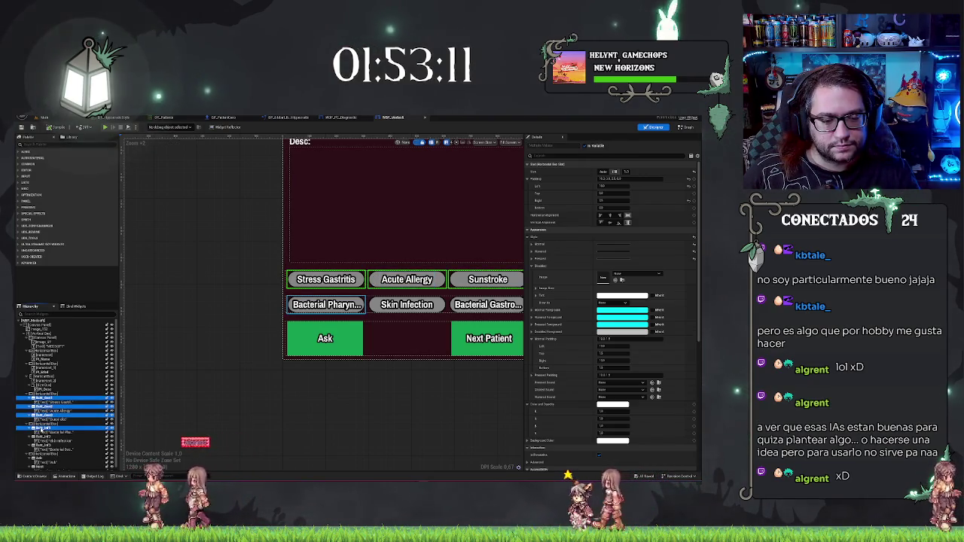
ctrl+click(43, 445)
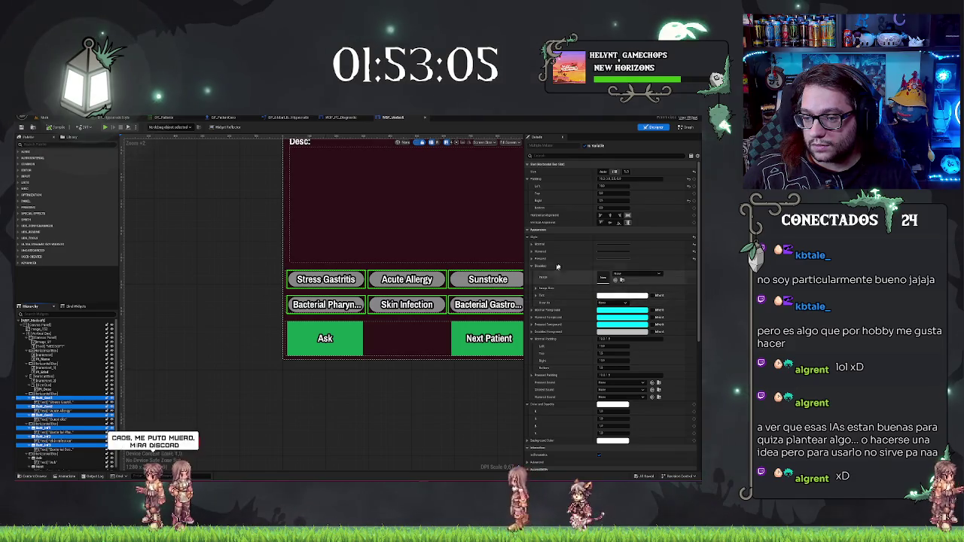
click(625, 296)
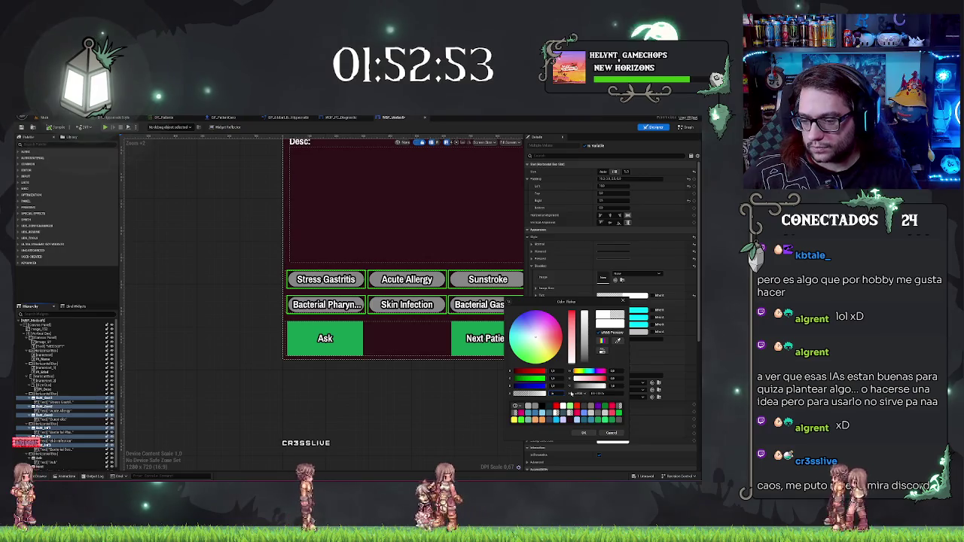
click(583, 432)
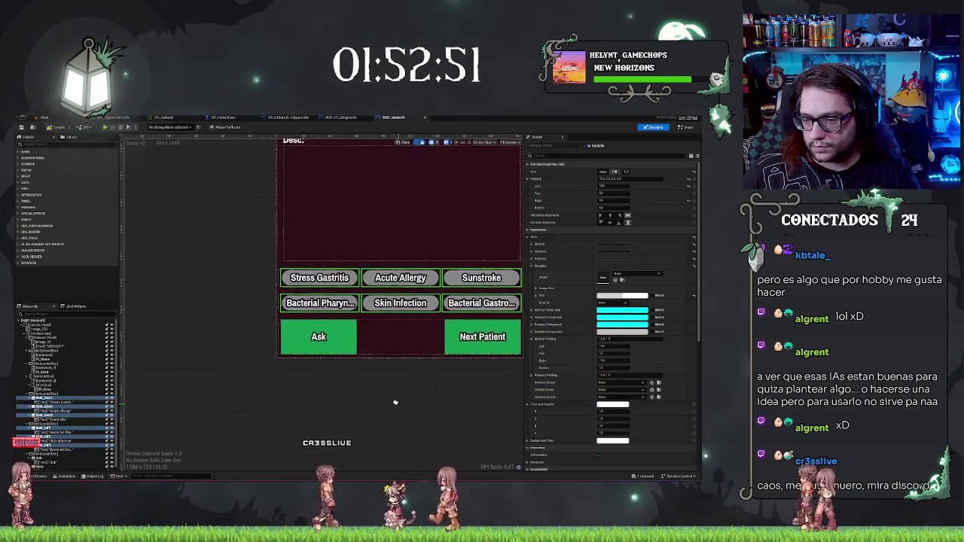
Step: Give the first and second diagnosis-button row Horizontal Boxes descriptive names in Details
click(47, 394)
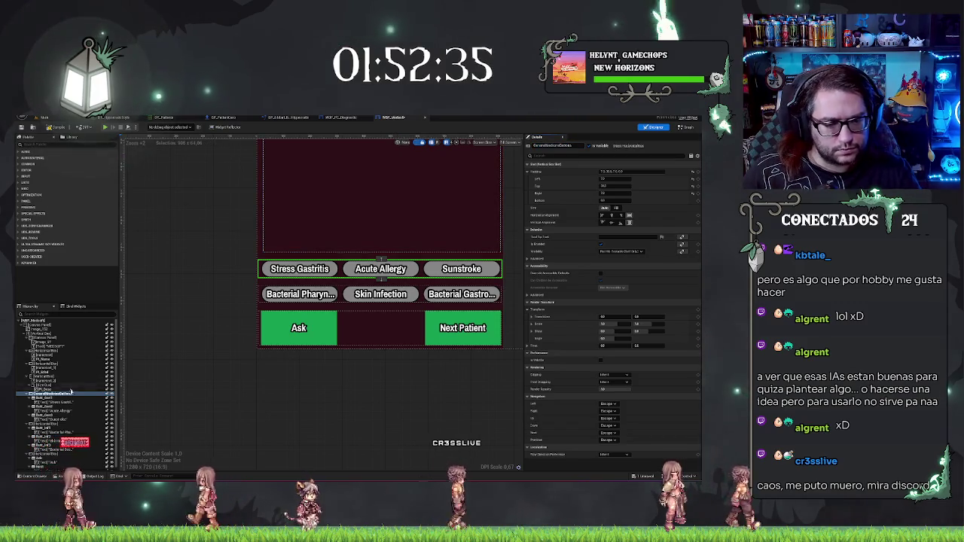
click(45, 424)
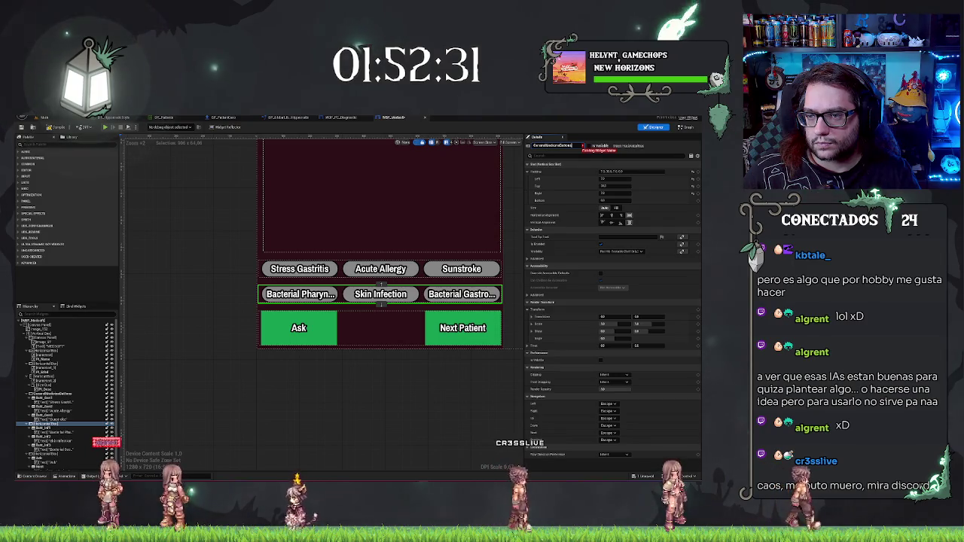
key(Escape)
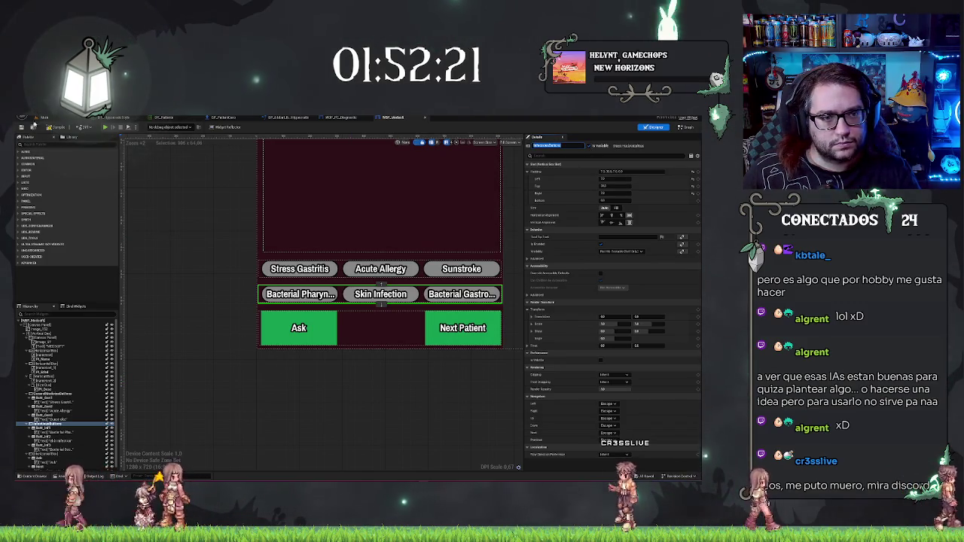
Step: Leave the widget designer for the main level editor tab
click(46, 118)
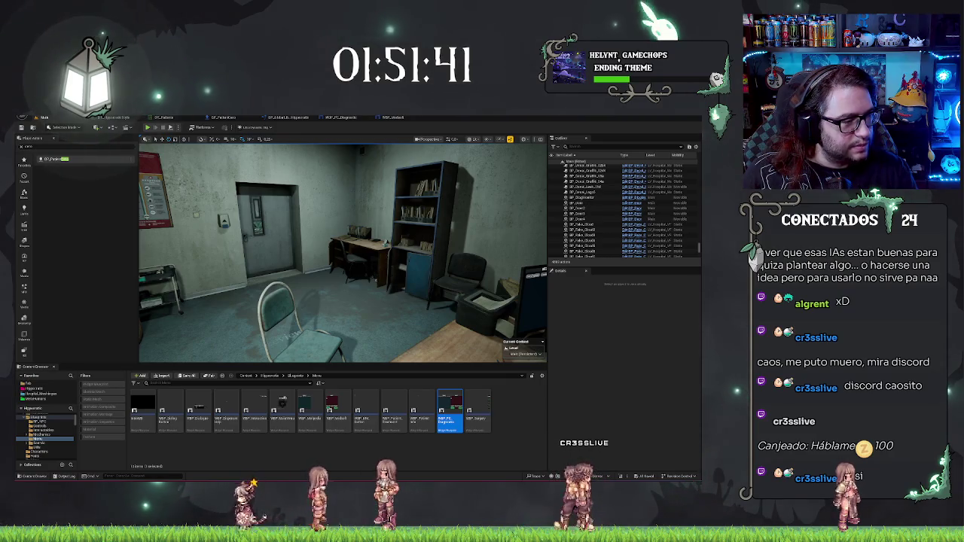
Step: Switch to Discord and watch the Treasures of the Maipo demo video full screen
key(alt+Tab)
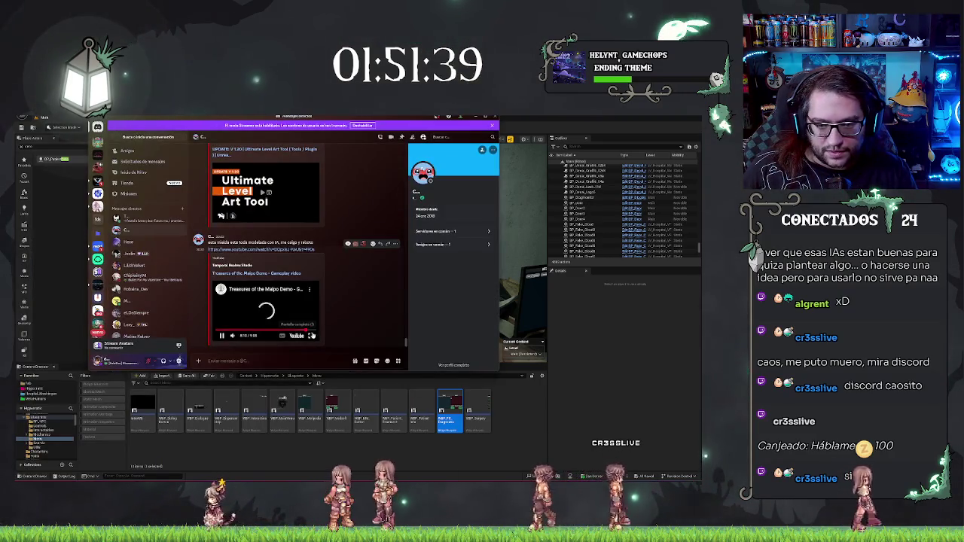
click(312, 335)
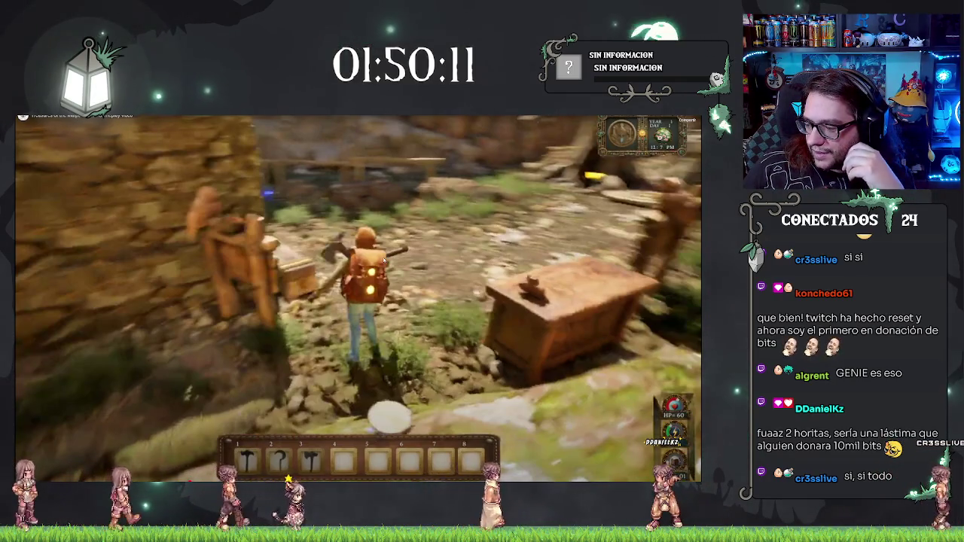
mouse_move(382, 262)
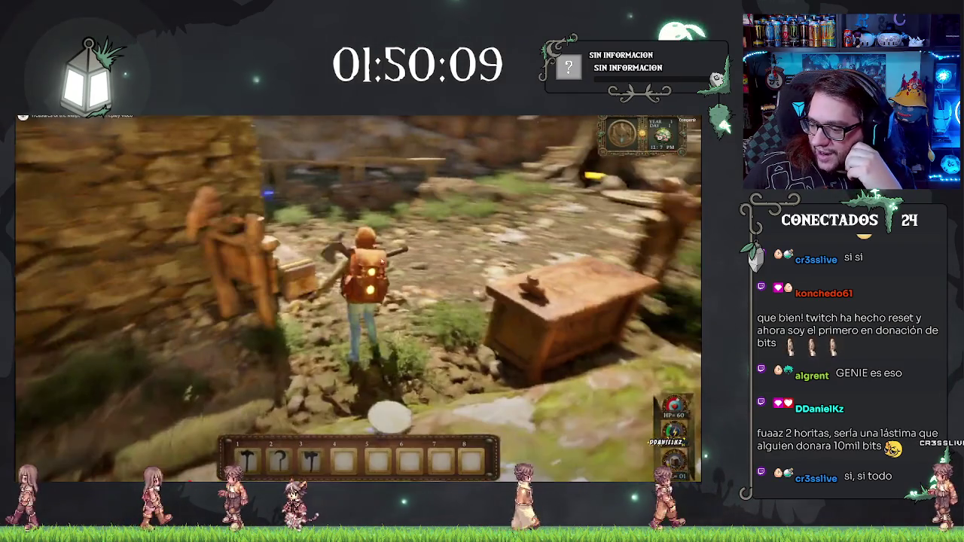